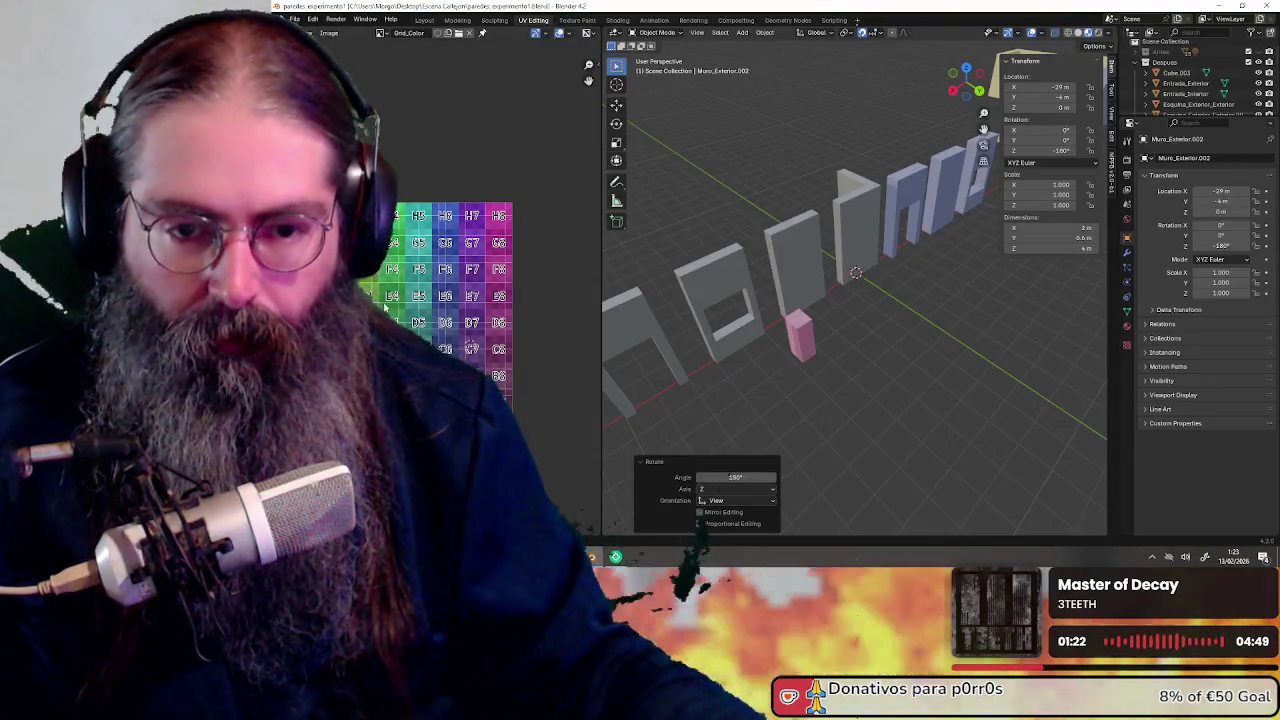
Duplicate the Entrada_Exterior doorway piece and move the copy 14 m along X
{"action": "mouse_move", "coordinate": [1053, 304]}
{"action": "middle_mouse_down"}
{"action": "mouse_move", "coordinate": [945, 317]}
{"action": "mouse_move", "coordinate": [768, 421]}
{"action": "mouse_move", "coordinate": [881, 414]}
{"action": "mouse_move", "coordinate": [871, 391]}
{"action": "mouse_move", "coordinate": [766, 423]}
{"action": "mouse_move", "coordinate": [1000, 374]}
{"action": "mouse_move", "coordinate": [786, 375]}
{"action": "mouse_move", "coordinate": [876, 392]}
{"action": "mouse_move", "coordinate": [911, 324]}
{"action": "middle_mouse_up"}
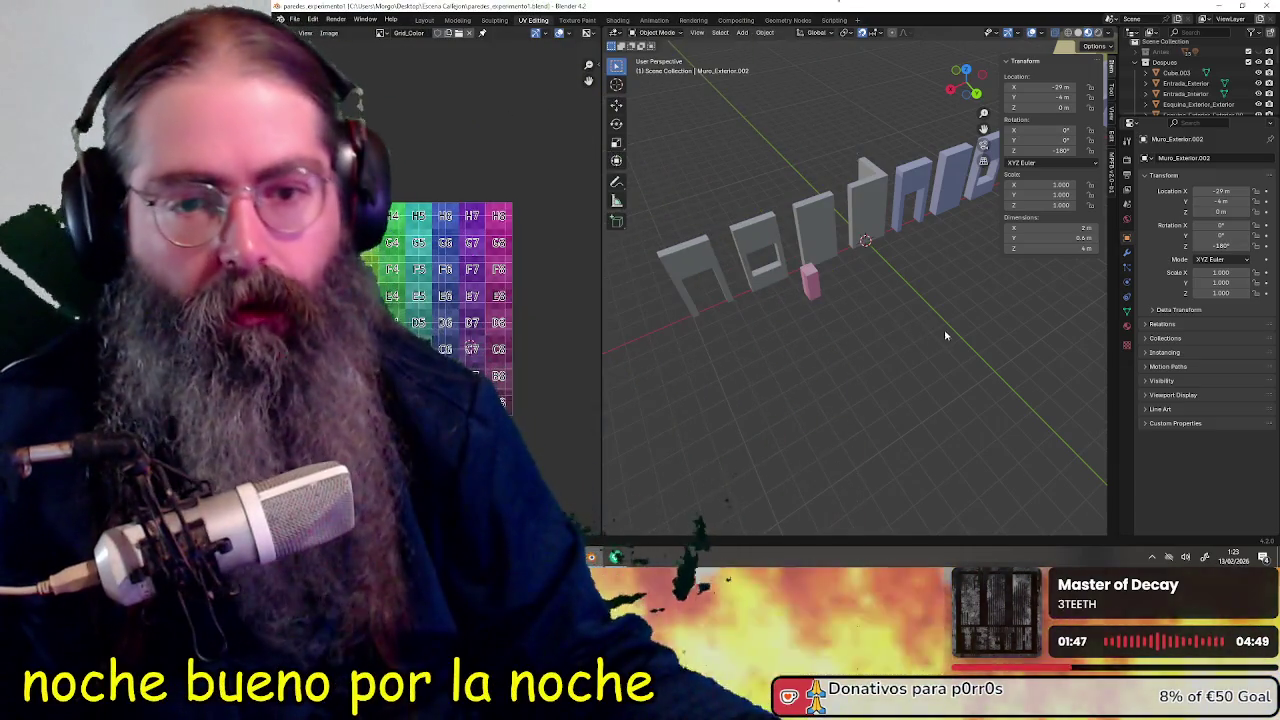
{"action": "mouse_move", "coordinate": [911, 325]}
{"action": "middle_mouse_down"}
{"action": "mouse_move", "coordinate": [905, 360]}
{"action": "mouse_move", "coordinate": [763, 446]}
{"action": "mouse_move", "coordinate": [747, 471]}
{"action": "middle_mouse_up"}
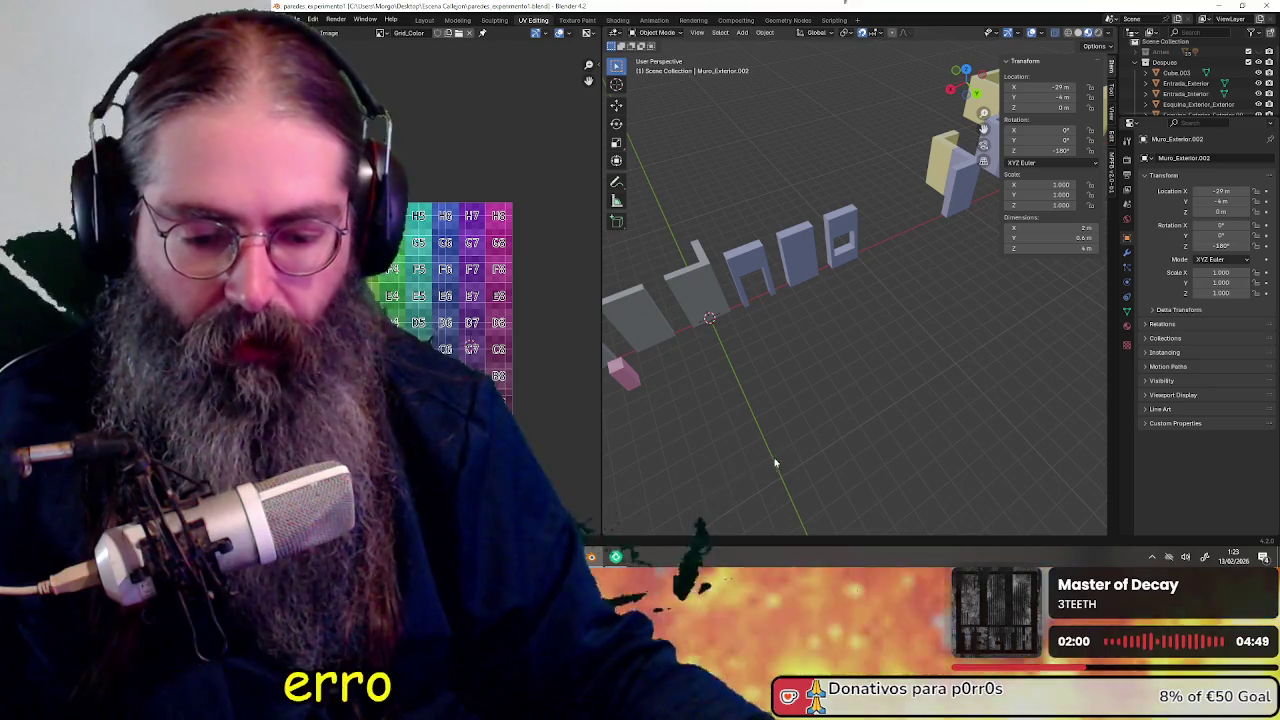
{"action": "mouse_move", "coordinate": [808, 434]}
{"action": "middle_mouse_down"}
{"action": "mouse_move", "coordinate": [814, 410]}
{"action": "mouse_move", "coordinate": [898, 396]}
{"action": "middle_mouse_up"}
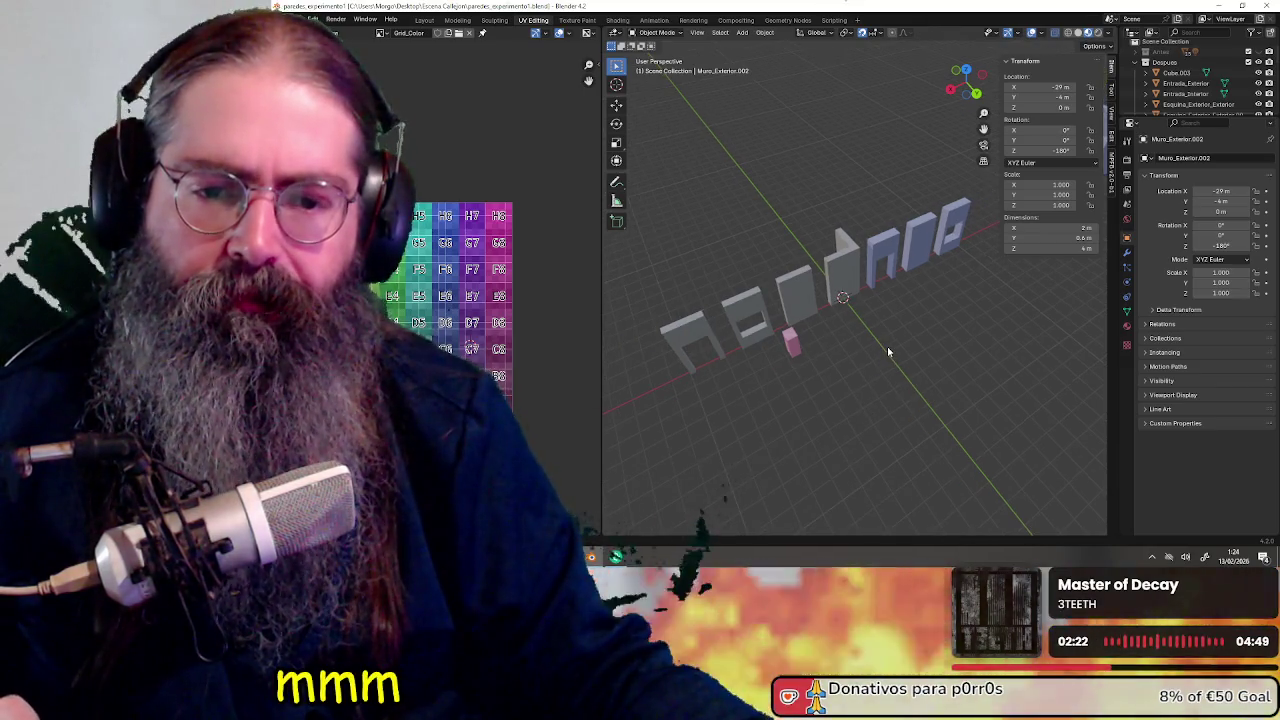
{"action": "mouse_move", "coordinate": [983, 347]}
{"action": "middle_mouse_down"}
{"action": "mouse_move", "coordinate": [828, 428]}
{"action": "mouse_move", "coordinate": [985, 386]}
{"action": "mouse_move", "coordinate": [766, 434]}
{"action": "mouse_move", "coordinate": [877, 266]}
{"action": "mouse_move", "coordinate": [726, 368]}
{"action": "mouse_move", "coordinate": [809, 380]}
{"action": "mouse_move", "coordinate": [769, 397]}
{"action": "mouse_move", "coordinate": [967, 390]}
{"action": "middle_mouse_up"}
{"action": "mouse_move", "coordinate": [808, 345]}
{"action": "middle_mouse_down"}
{"action": "mouse_move", "coordinate": [826, 343]}
{"action": "mouse_move", "coordinate": [810, 348]}
{"action": "middle_mouse_up"}
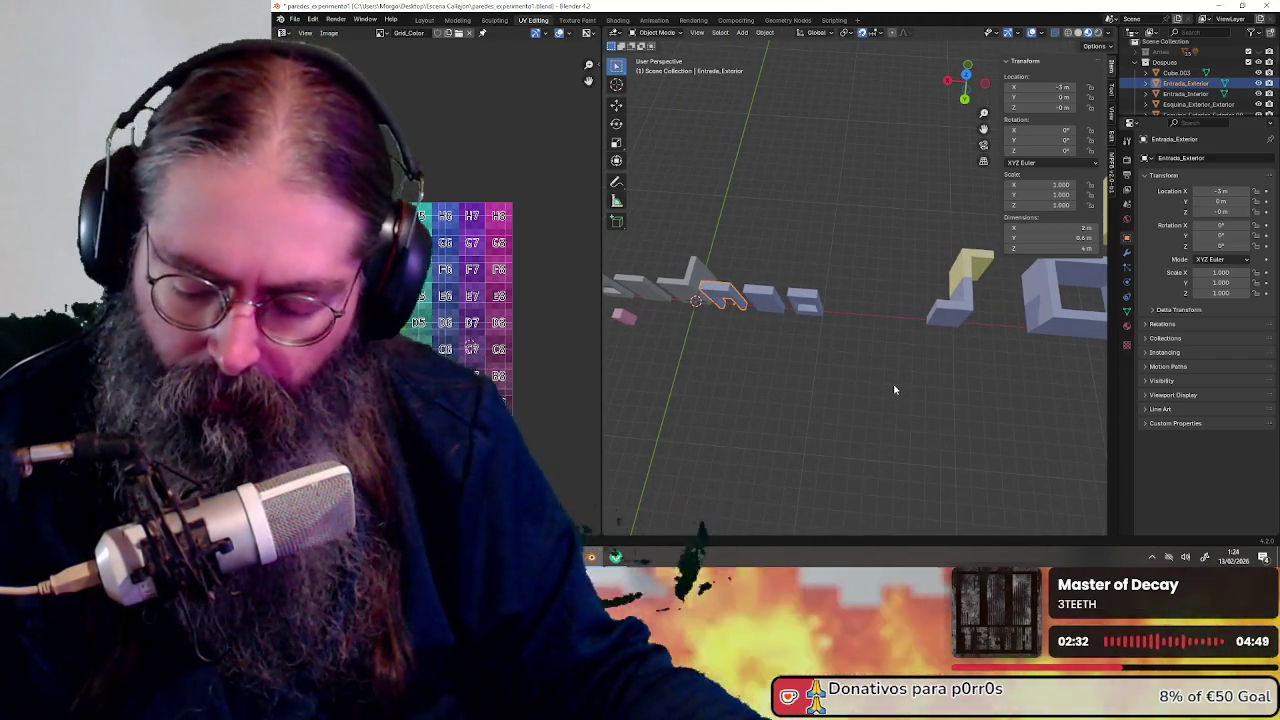
{"action": "key", "text": "shift+d"}
{"action": "key", "text": "x"}
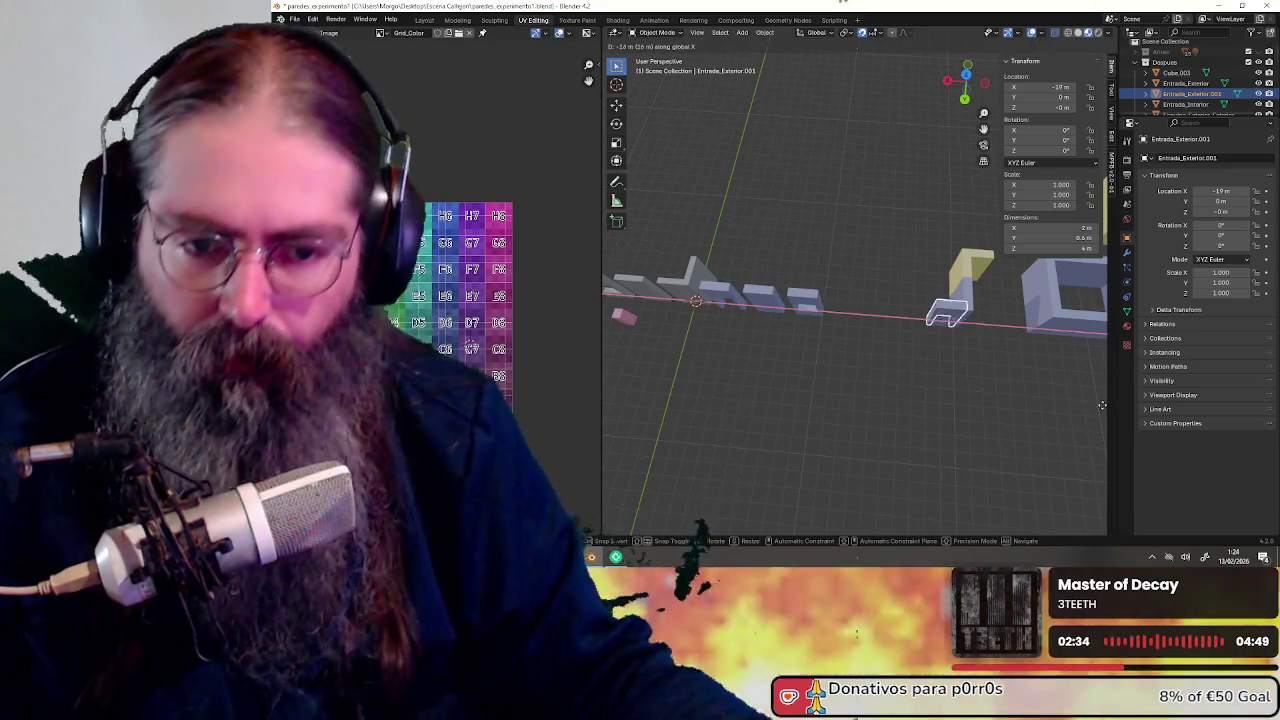
{"action": "left_click", "coordinate": [1069, 407]}
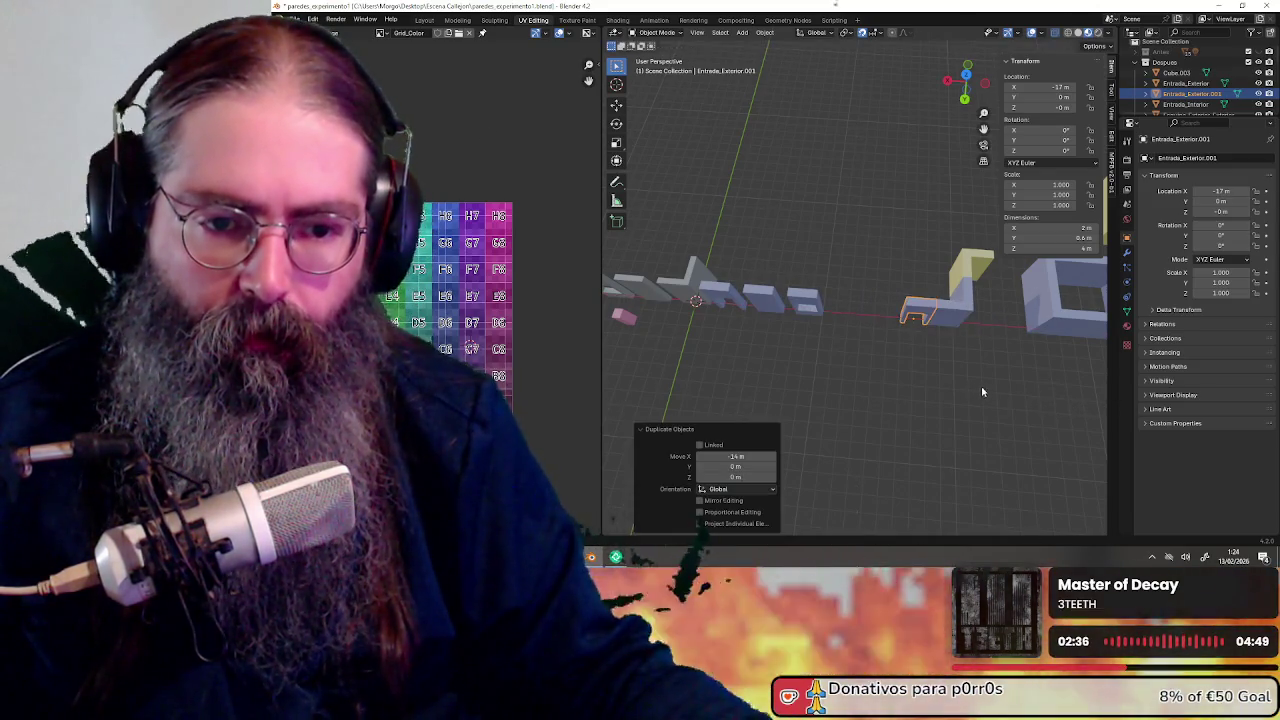
{"action": "middle_click_drag", "start_coordinate": [980, 392], "coordinate": [872, 297]}
Duplicate the inner corner piece, turn it 270° about Z and place it at -14, -1
{"action": "left_click", "coordinate": [906, 309]}
{"action": "mouse_move", "coordinate": [891, 343]}
{"action": "middle_mouse_down"}
{"action": "mouse_move", "coordinate": [925, 391]}
{"action": "mouse_move", "coordinate": [860, 369]}
{"action": "middle_mouse_up"}
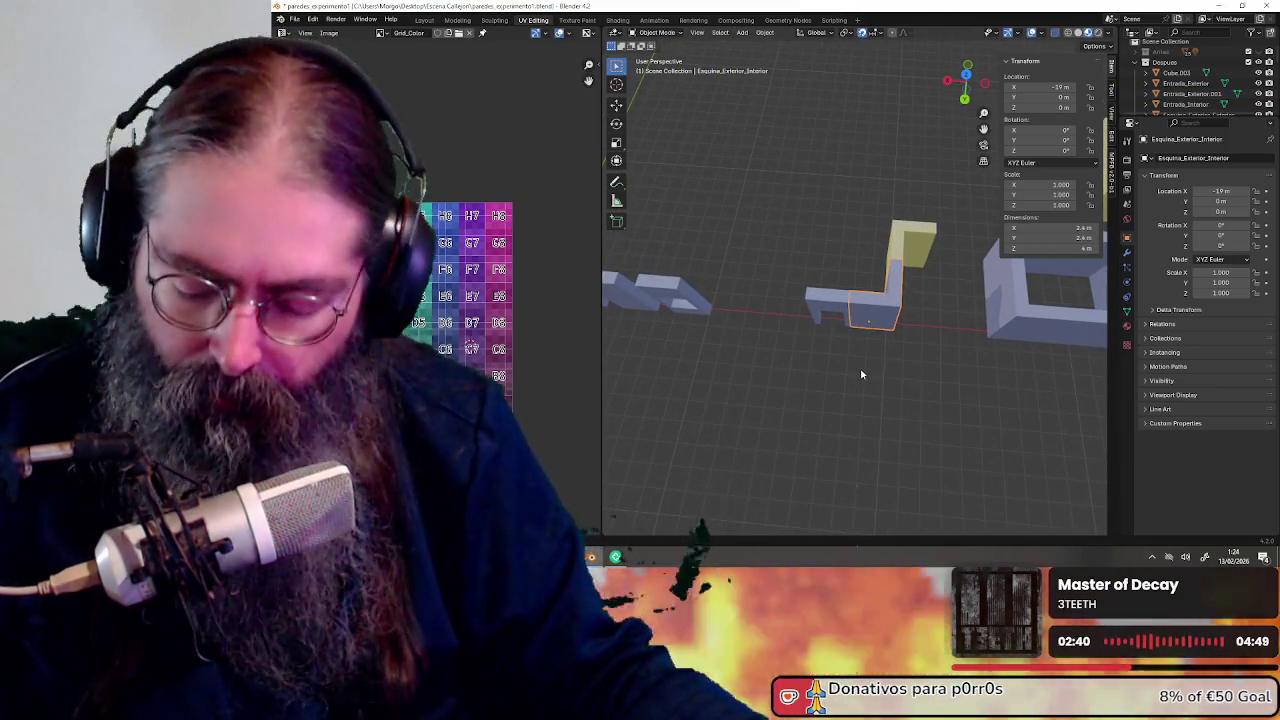
{"action": "key", "text": "shift+d"}
{"action": "type", "text": "r"}
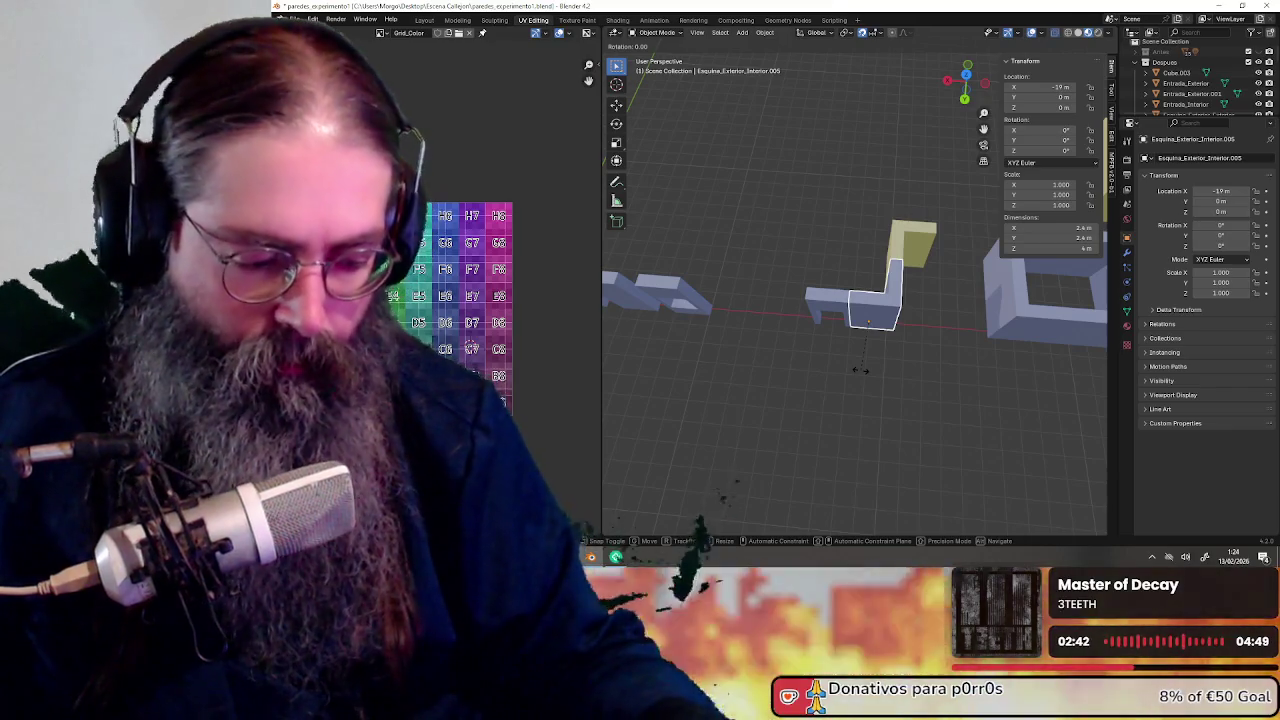
{"action": "type", "text": "z90"}
{"action": "key", "text": "Return"}
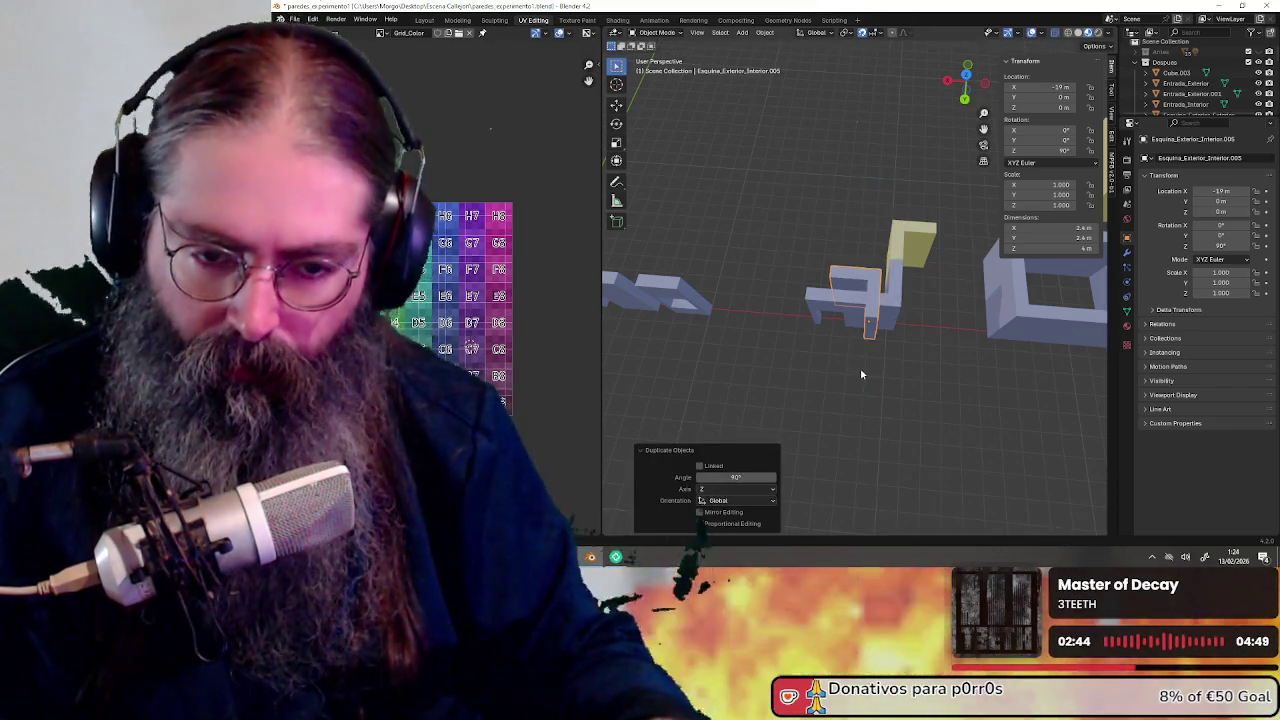
{"action": "type", "text": "rz90"}
{"action": "key", "text": "Return"}
{"action": "type", "text": "rz90"}
{"action": "key", "text": "Return"}
{"action": "key", "text": "g"}
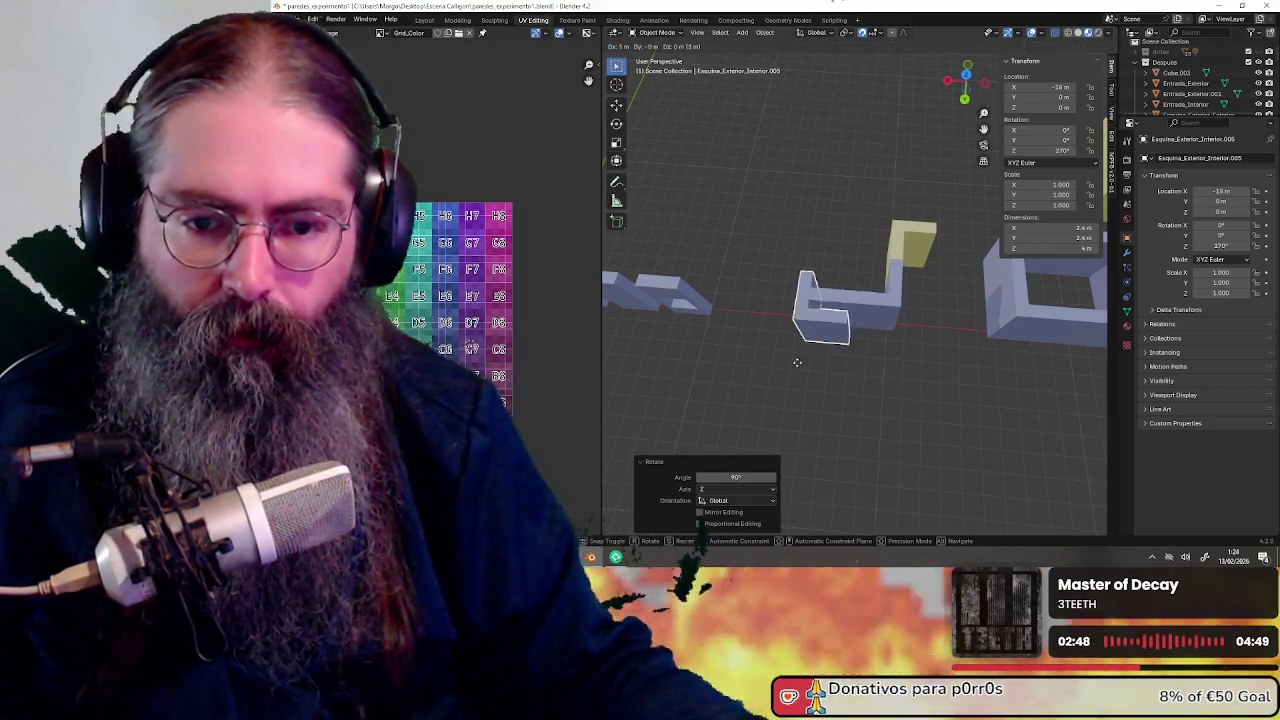
{"action": "left_click", "coordinate": [773, 354]}
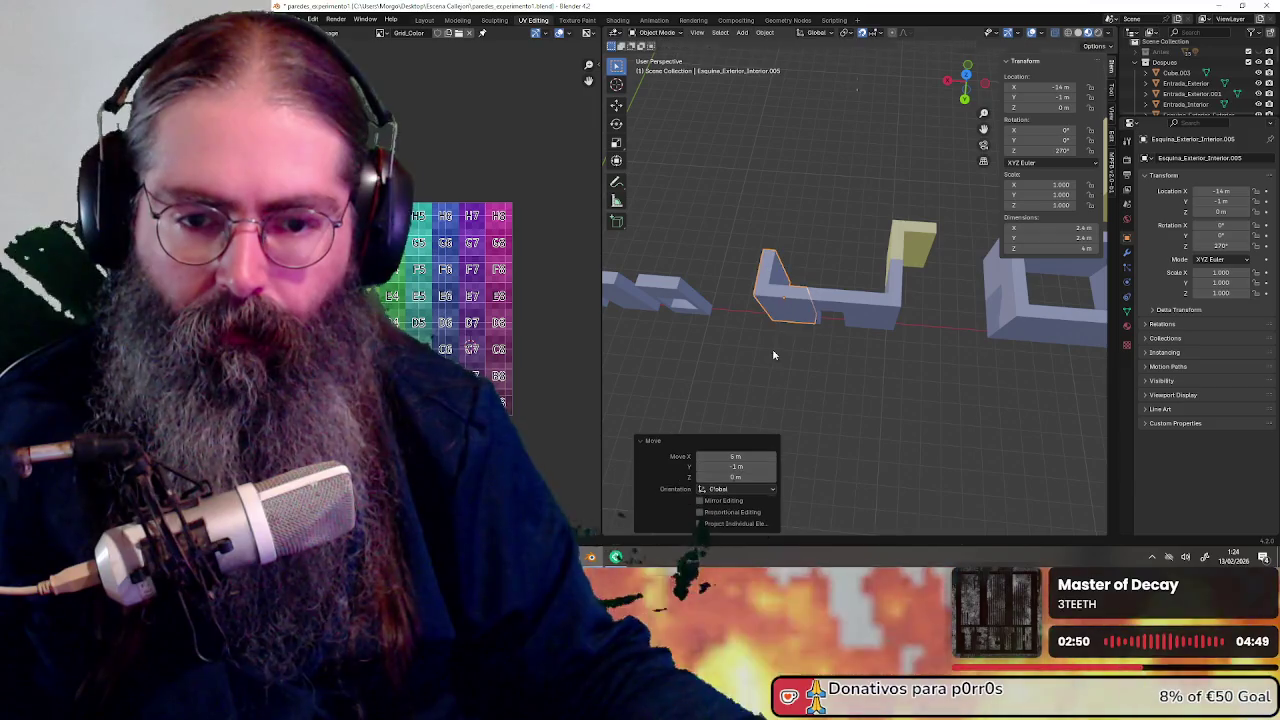
{"action": "left_click", "coordinate": [903, 235]}
{"action": "middle_click_drag", "start_coordinate": [851, 260], "coordinate": [901, 273]}
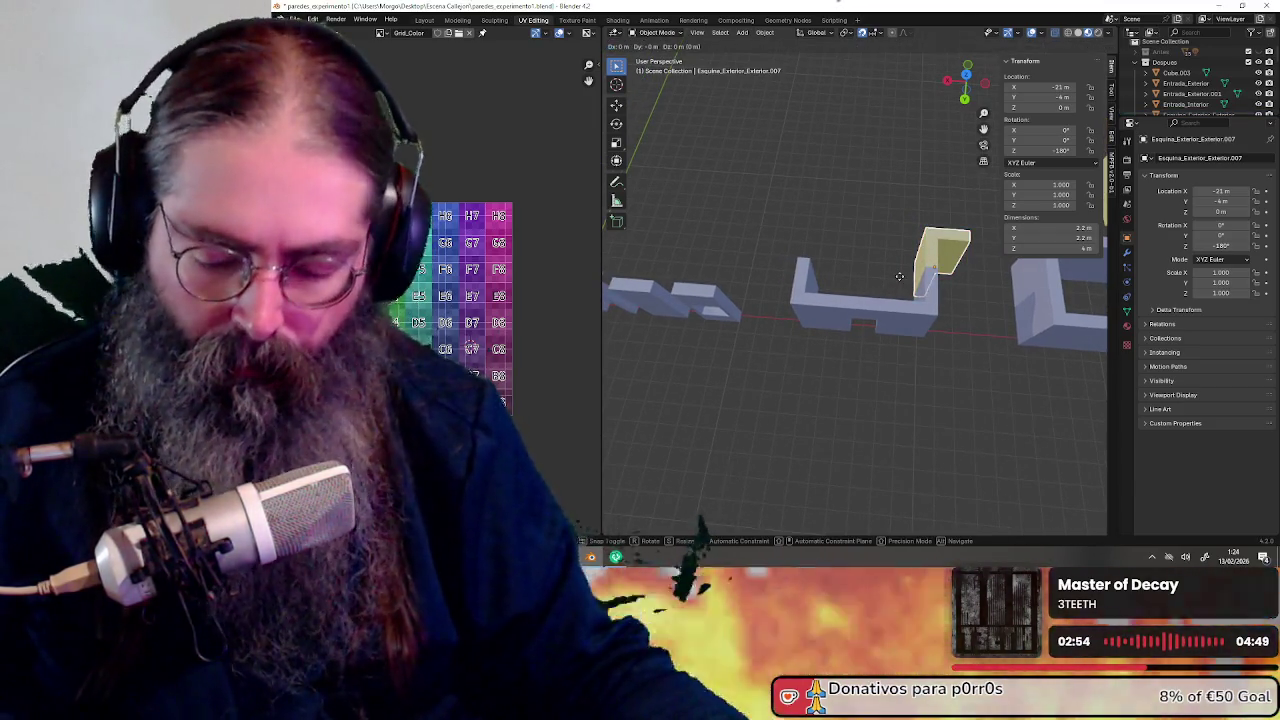
Duplicate the yellow outer corner piece and drop the copy at the wall's left end
{"action": "type", "text": "r180"}
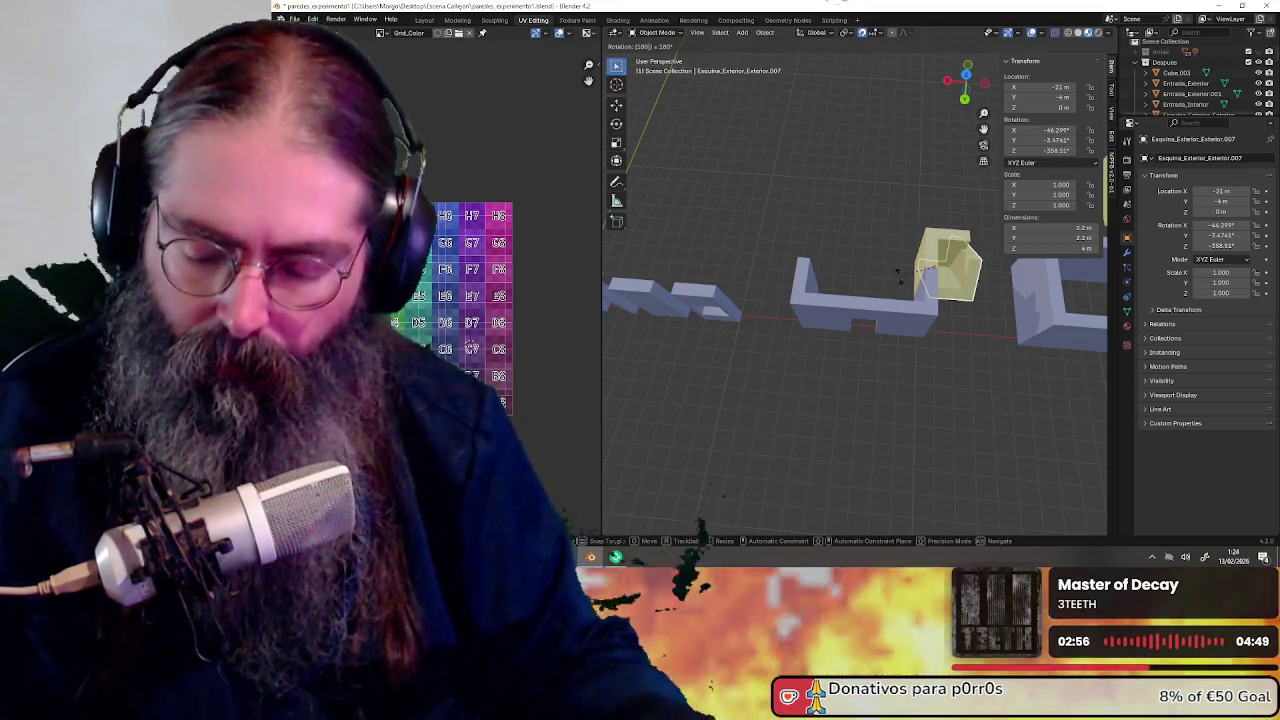
{"action": "type", "text": "z"}
{"action": "key", "text": "Return"}
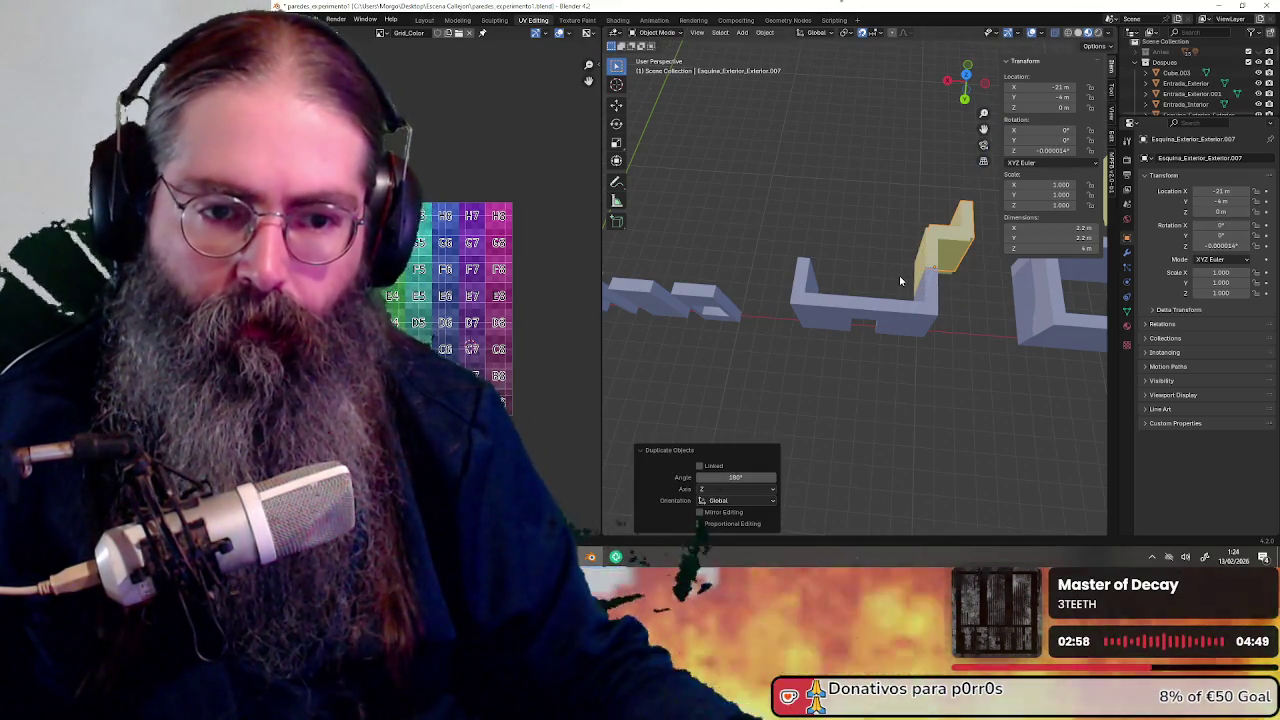
{"action": "key", "text": "ctrl+z"}
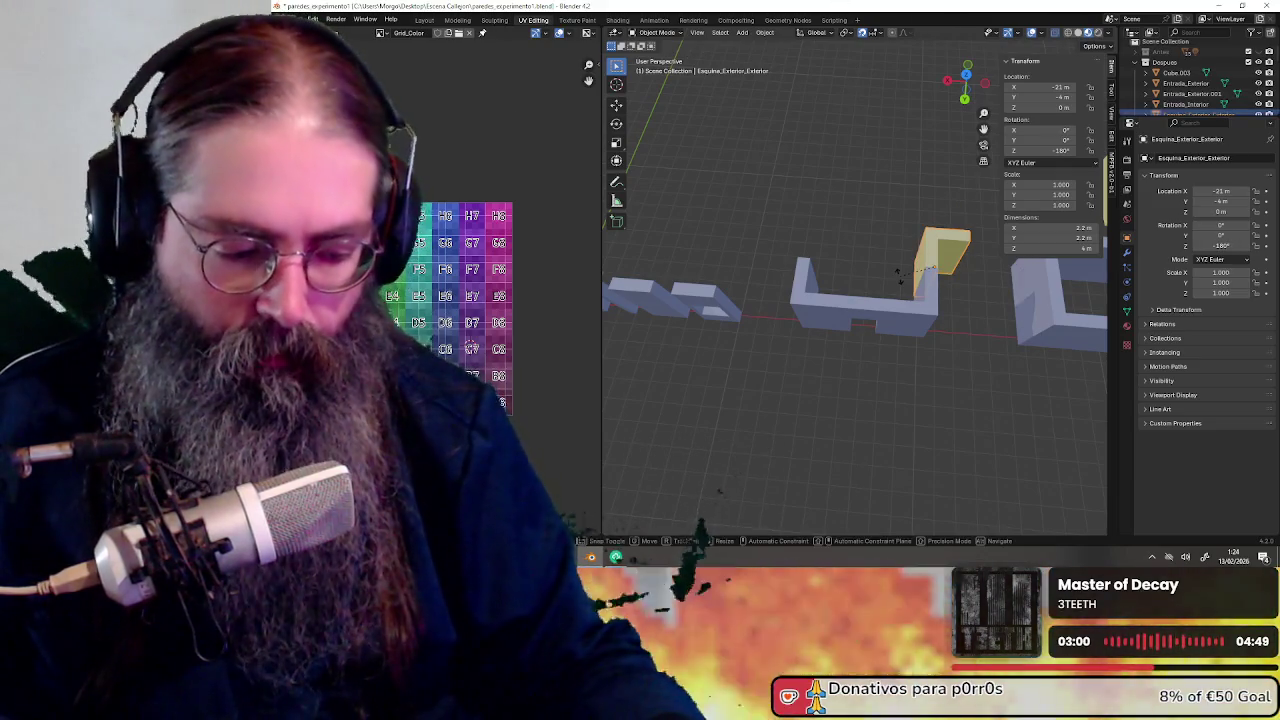
{"action": "type", "text": "rz90"}
{"action": "key", "text": "Return"}
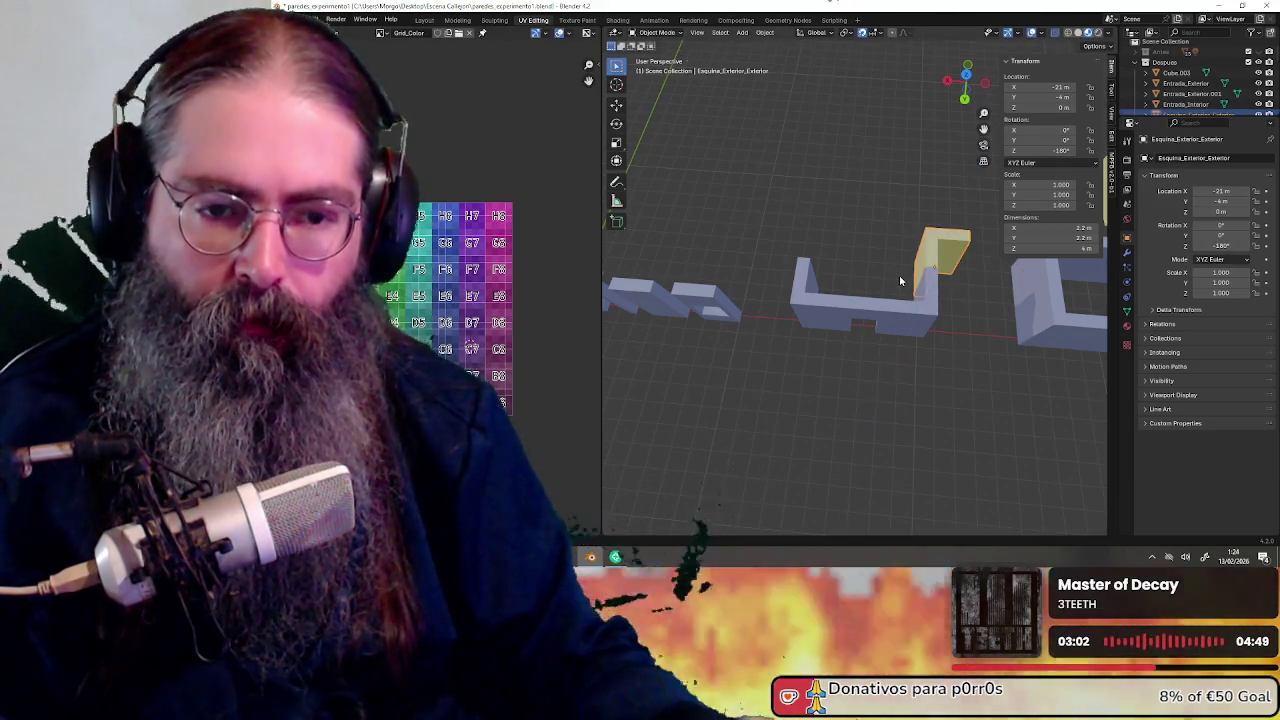
{"action": "key", "text": "shift+d"}
{"action": "key", "text": "r"}
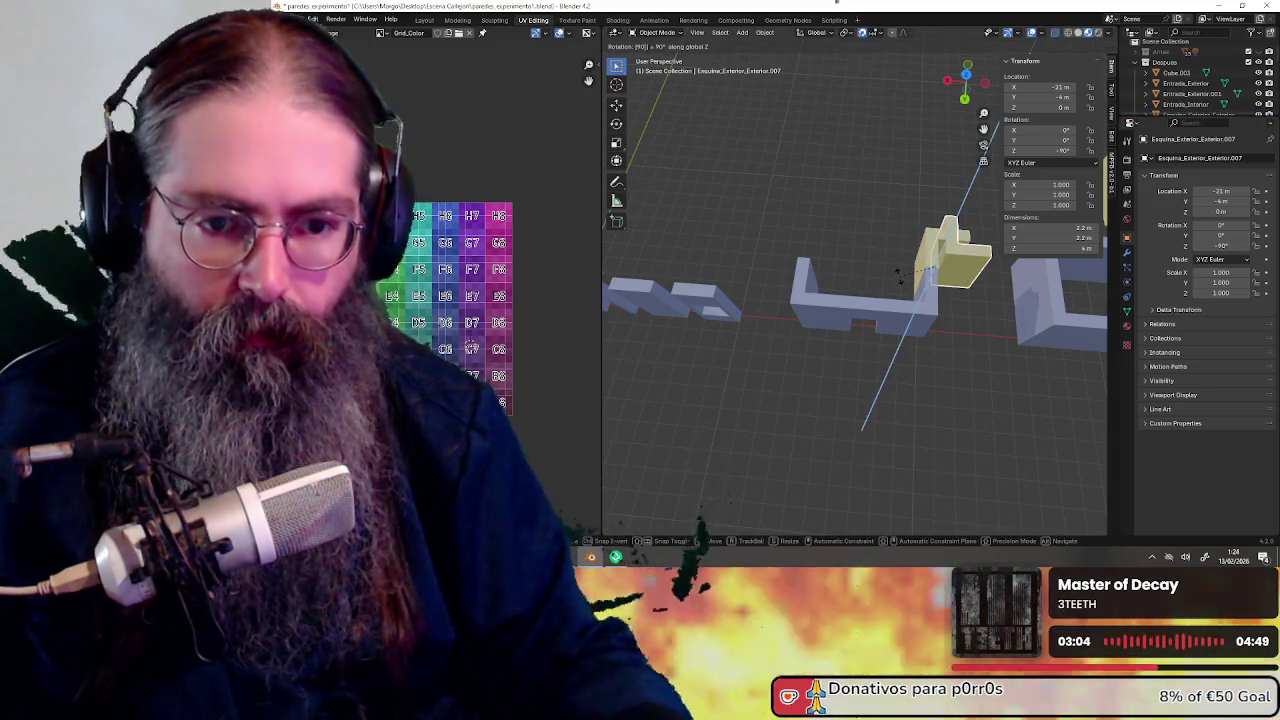
{"action": "key", "text": "Return"}
{"action": "key", "text": "shift+d"}
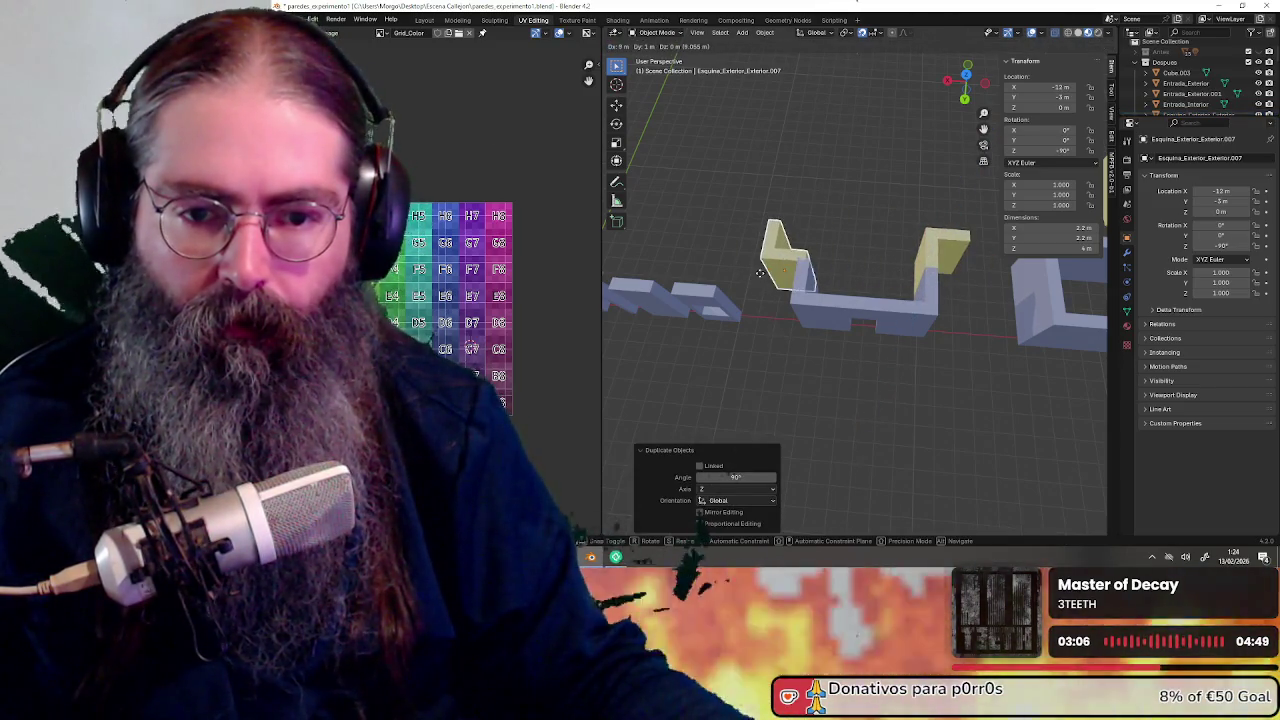
{"action": "left_click", "coordinate": [754, 272]}
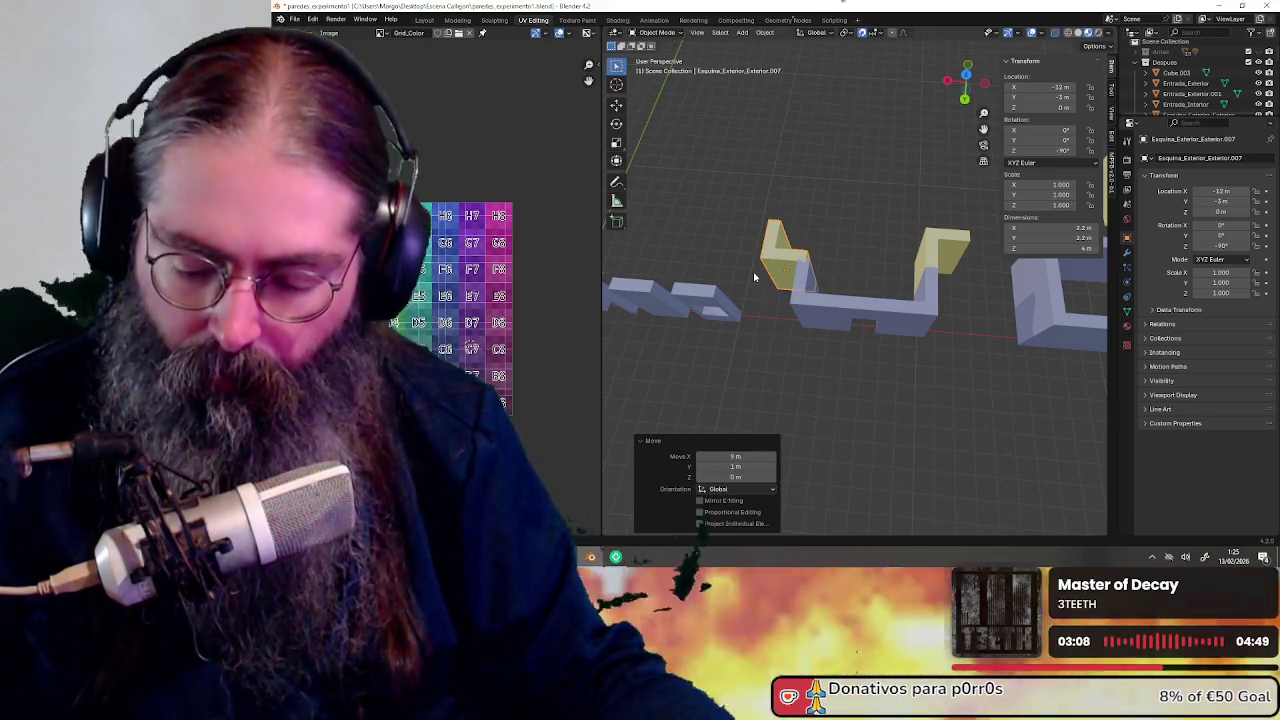
Turn the corner copy 90° about Z and shift it -2 m along X to -14, -3
{"action": "key", "text": "r"}
{"action": "key", "text": "z"}
{"action": "key", "text": "9"}
{"action": "key", "text": "0"}
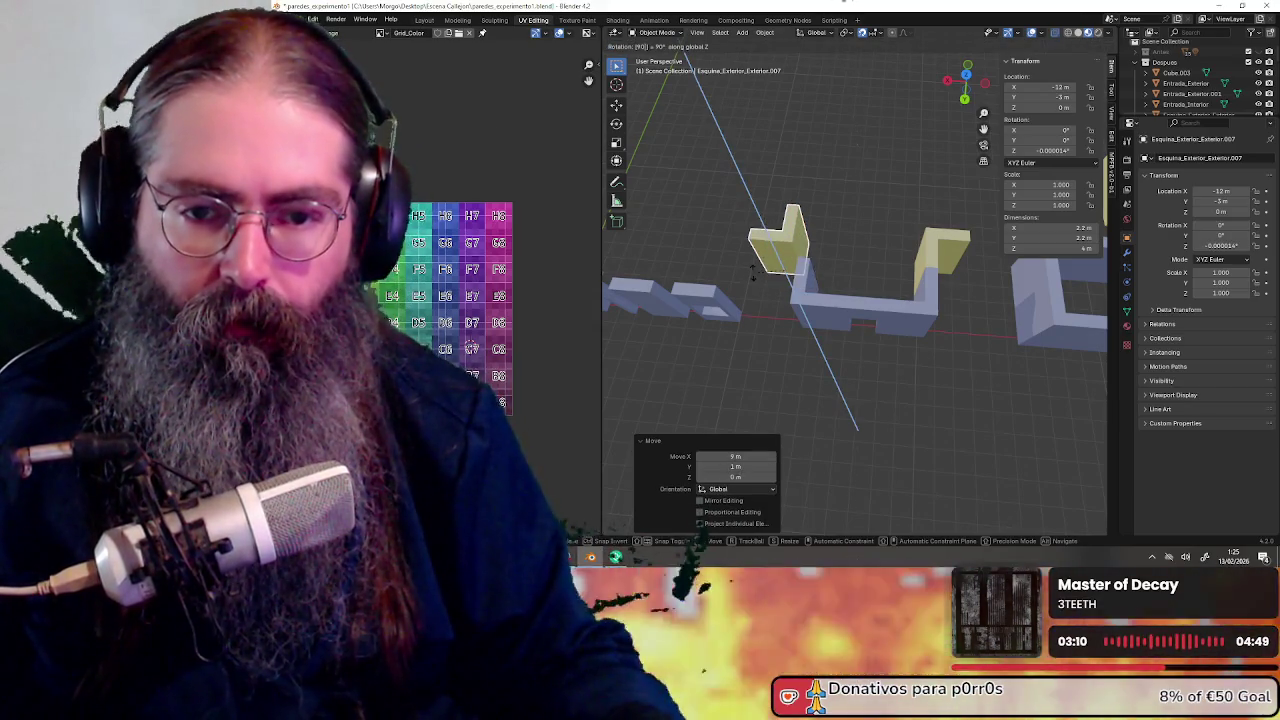
{"action": "key", "text": "Return"}
{"action": "key", "text": "r"}
{"action": "key", "text": "z"}
{"action": "key", "text": "9"}
{"action": "key", "text": "0"}
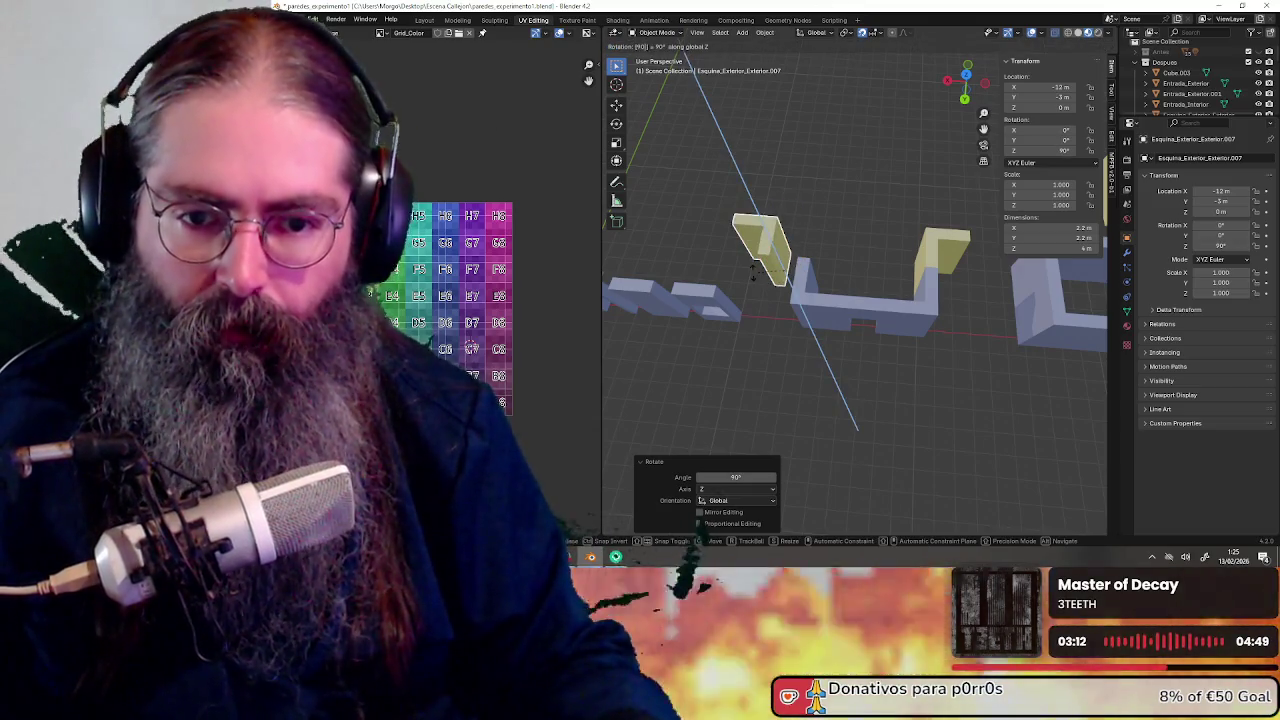
{"action": "key", "text": "Escape"}
{"action": "key", "text": "g"}
{"action": "key", "text": "x"}
{"action": "left_click", "coordinate": [793, 280]}
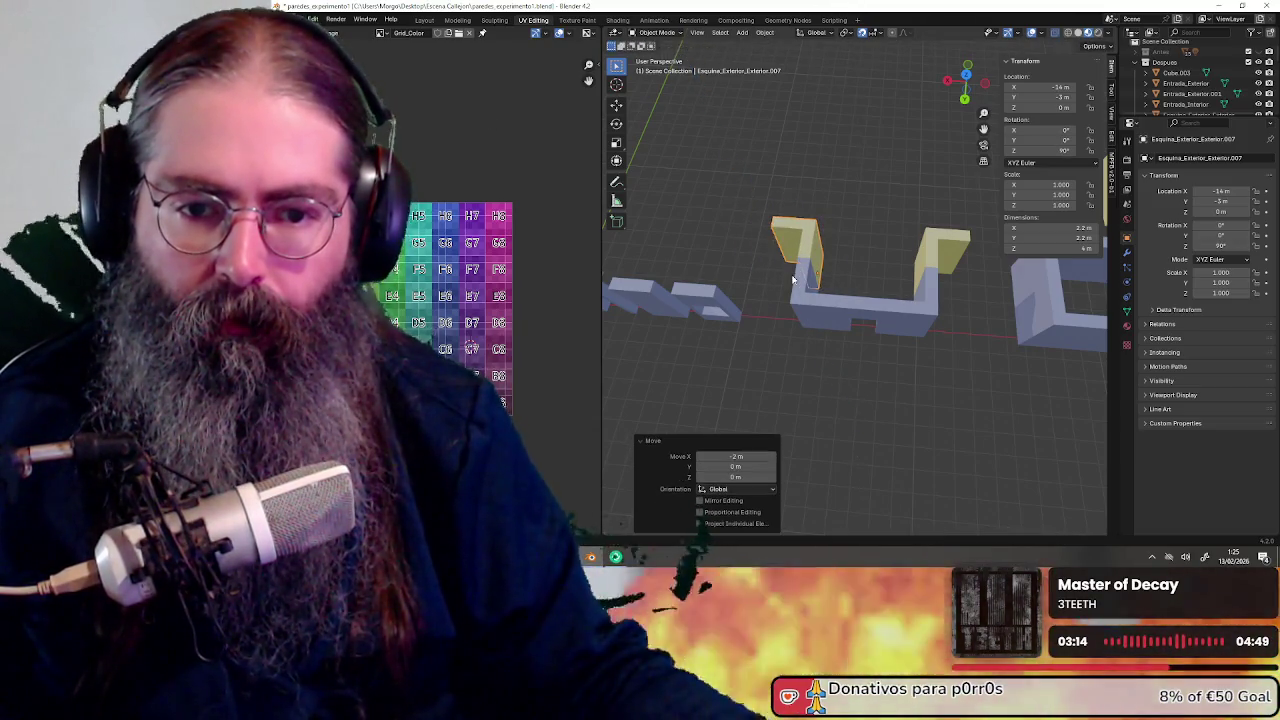
{"action": "middle_click_drag", "start_coordinate": [818, 305], "coordinate": [839, 287]}
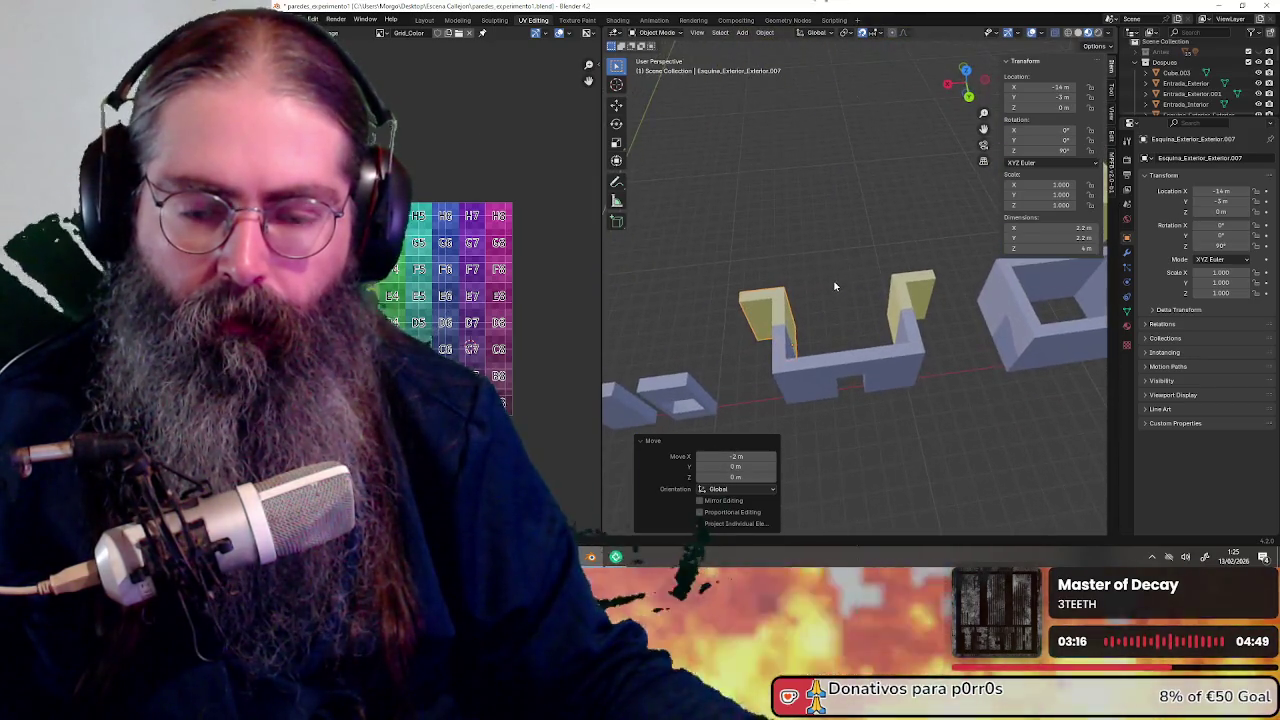
{"action": "left_click", "coordinate": [910, 372]}
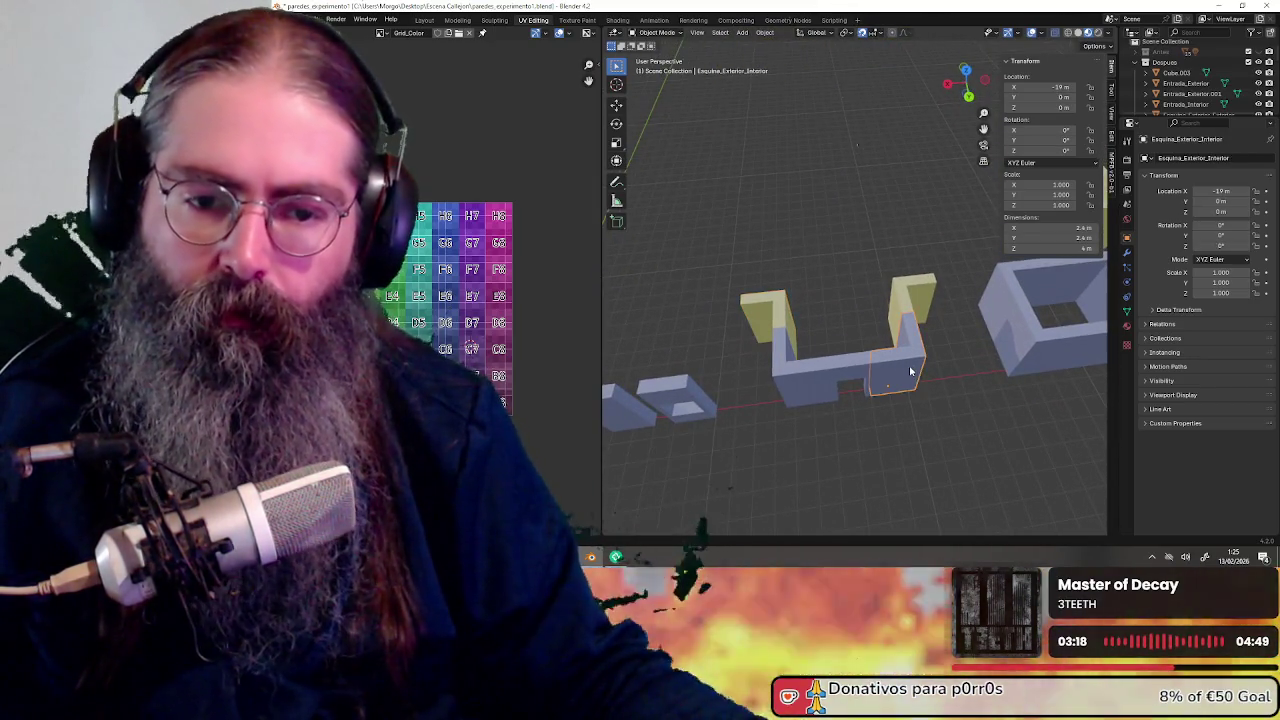
Place two new copies of the inner corner piece, sliding one along Y
{"action": "middle_click_drag", "start_coordinate": [979, 384], "coordinate": [949, 391]}
{"action": "key", "text": "shift+d"}
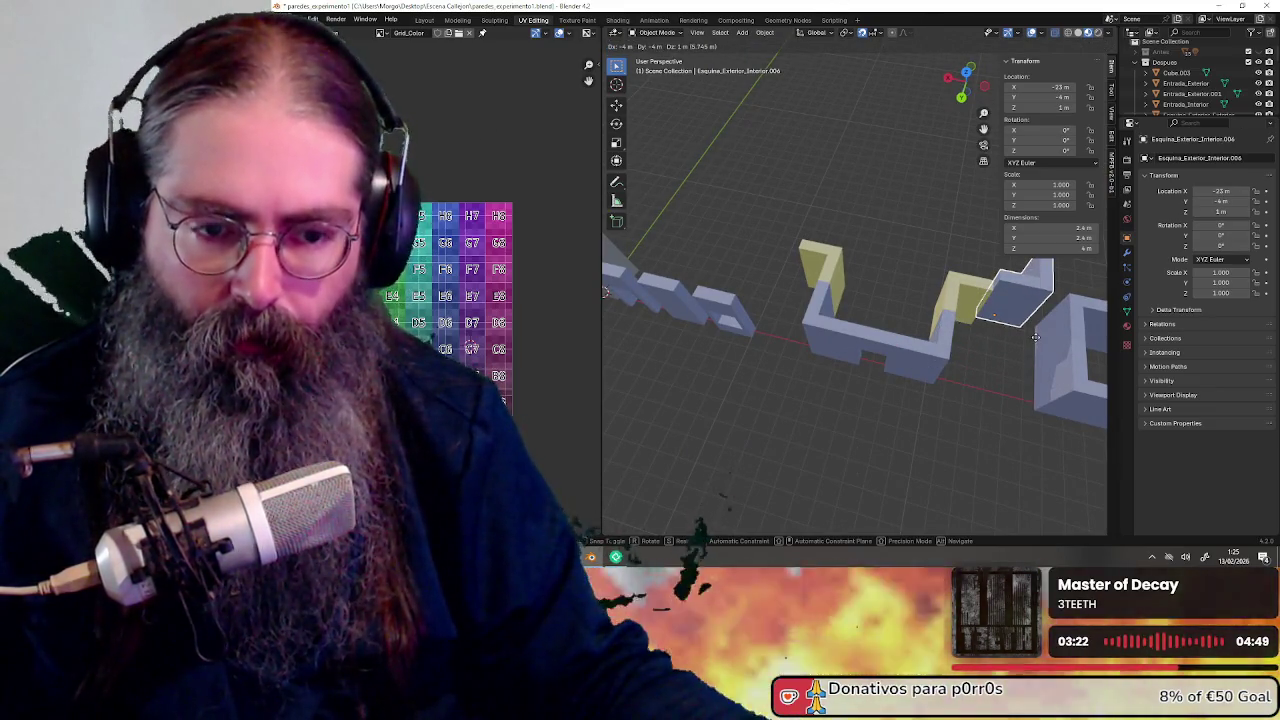
{"action": "left_click", "coordinate": [1035, 342]}
{"action": "mouse_move", "coordinate": [895, 341]}
{"action": "middle_mouse_down"}
{"action": "mouse_move", "coordinate": [814, 345]}
{"action": "mouse_move", "coordinate": [899, 433]}
{"action": "middle_mouse_up"}
{"action": "left_click", "coordinate": [810, 340]}
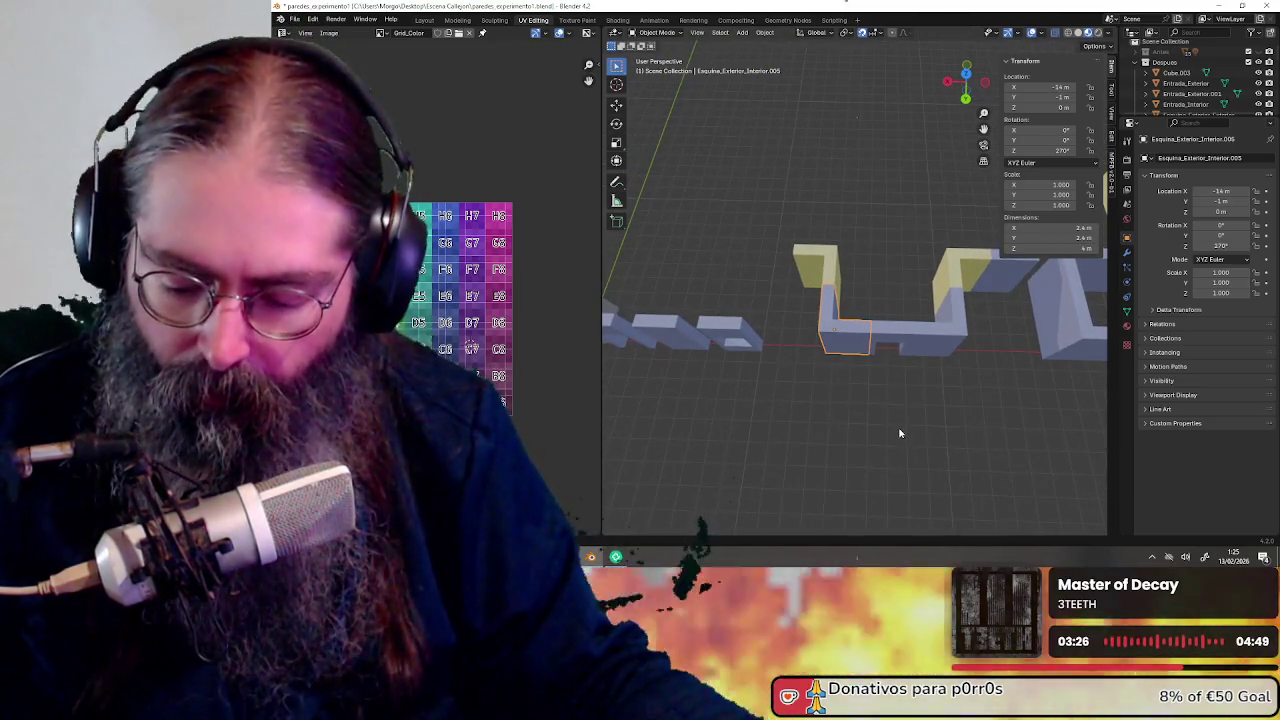
{"action": "key", "text": "shift+d"}
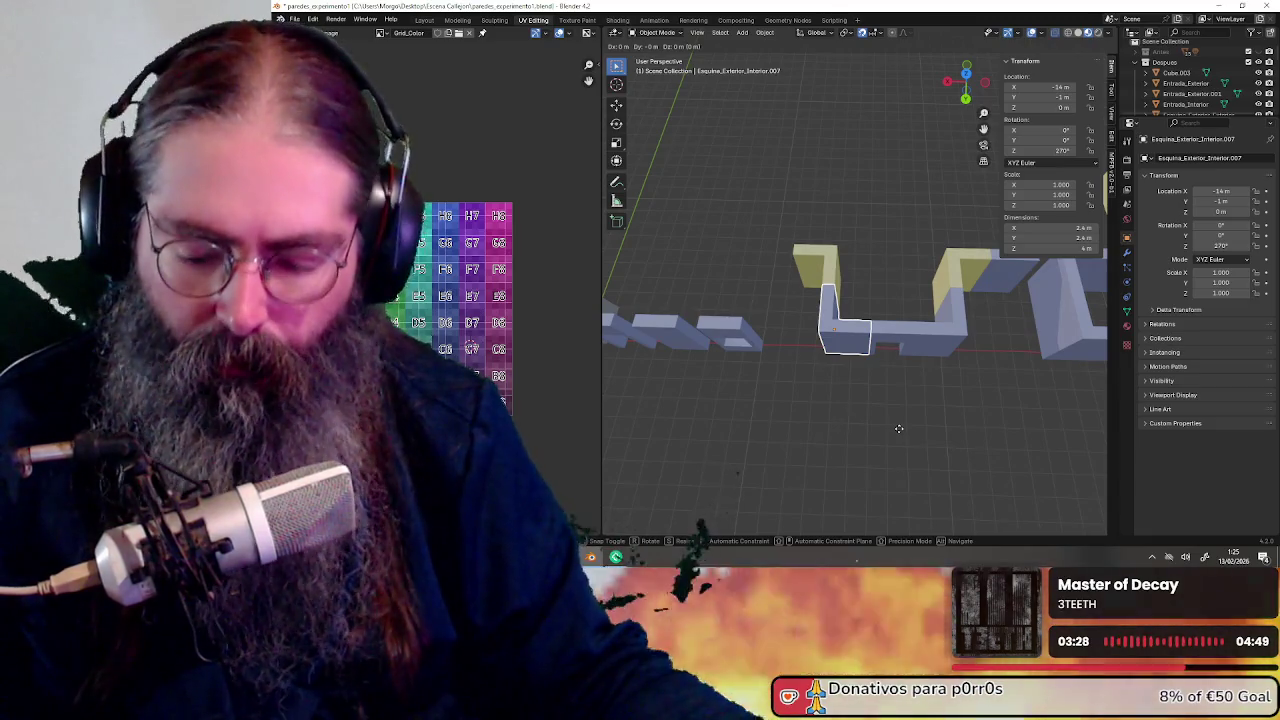
{"action": "key", "text": "z"}
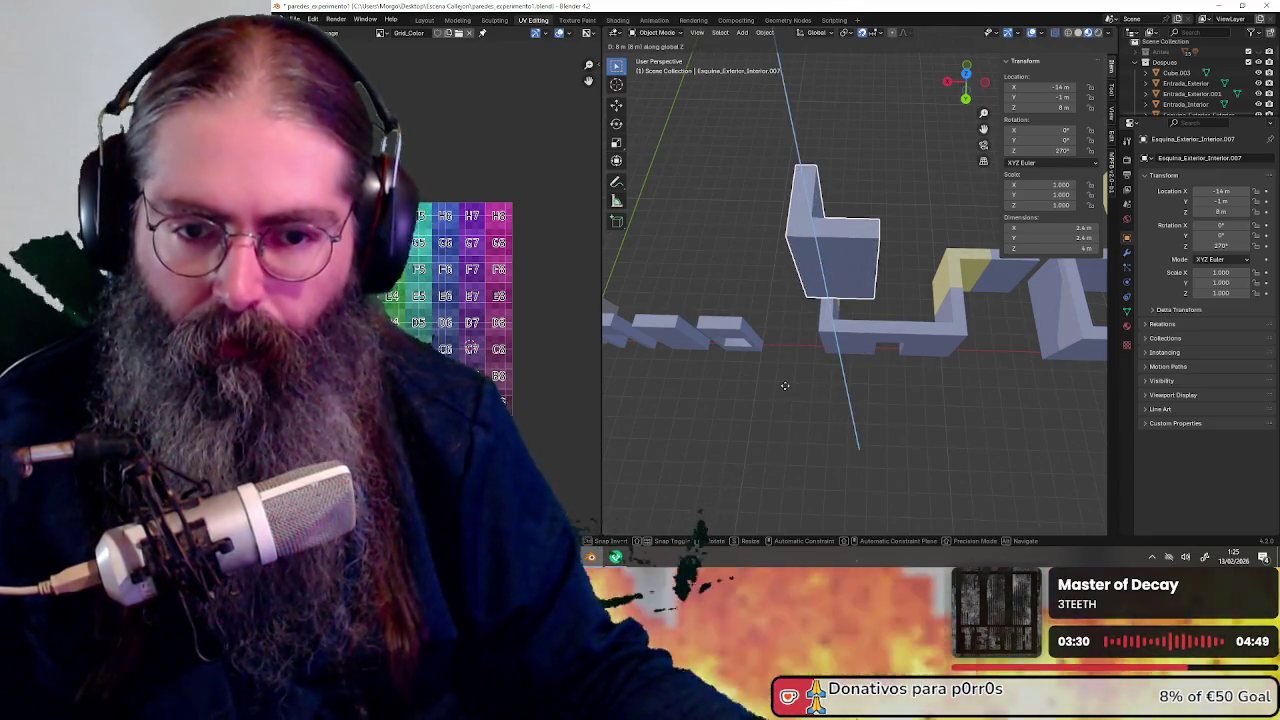
{"action": "key", "text": "y"}
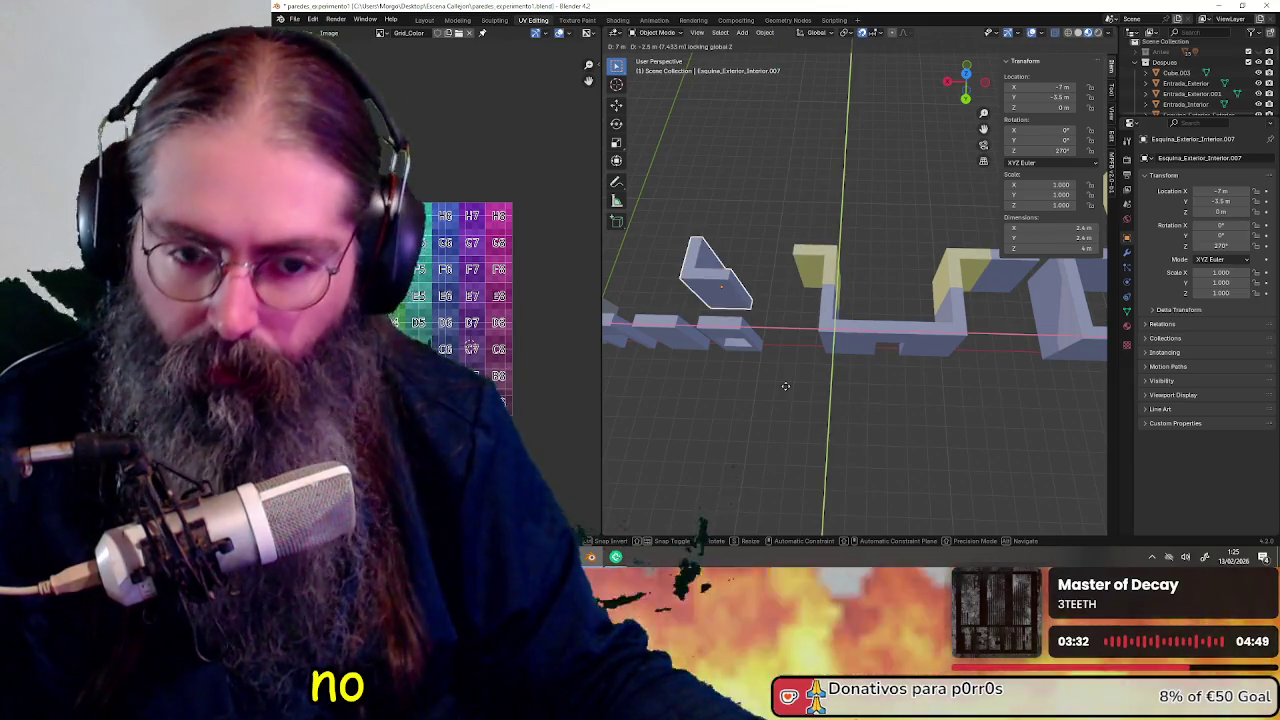
{"action": "left_click", "coordinate": [832, 362]}
Add two Esquina_Exterior_Exterior copies on the ground plane, one ending at -25, -8
{"action": "mouse_move", "coordinate": [832, 362]}
{"action": "middle_mouse_down"}
{"action": "mouse_move", "coordinate": [917, 344]}
{"action": "mouse_move", "coordinate": [942, 458]}
{"action": "mouse_move", "coordinate": [891, 364]}
{"action": "mouse_move", "coordinate": [911, 320]}
{"action": "mouse_move", "coordinate": [919, 361]}
{"action": "mouse_move", "coordinate": [875, 338]}
{"action": "middle_mouse_up"}
{"action": "left_click", "coordinate": [845, 278]}
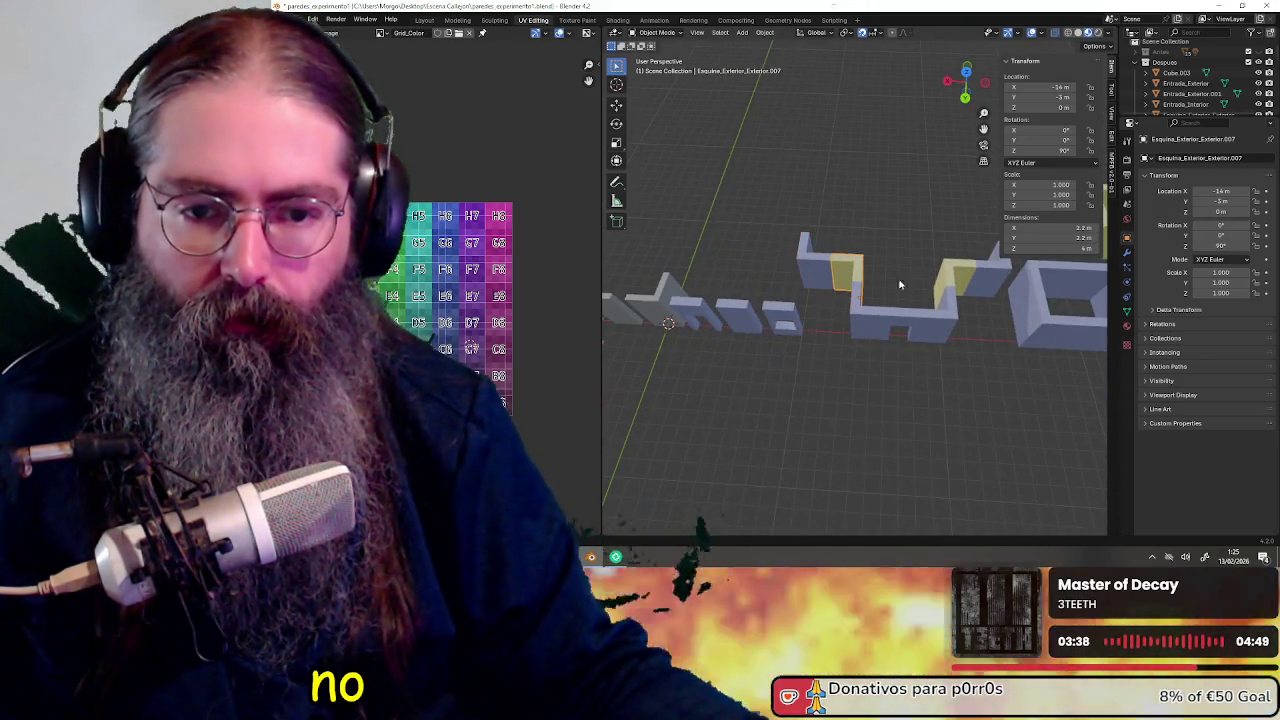
{"action": "middle_click_drag", "start_coordinate": [935, 289], "coordinate": [929, 390]}
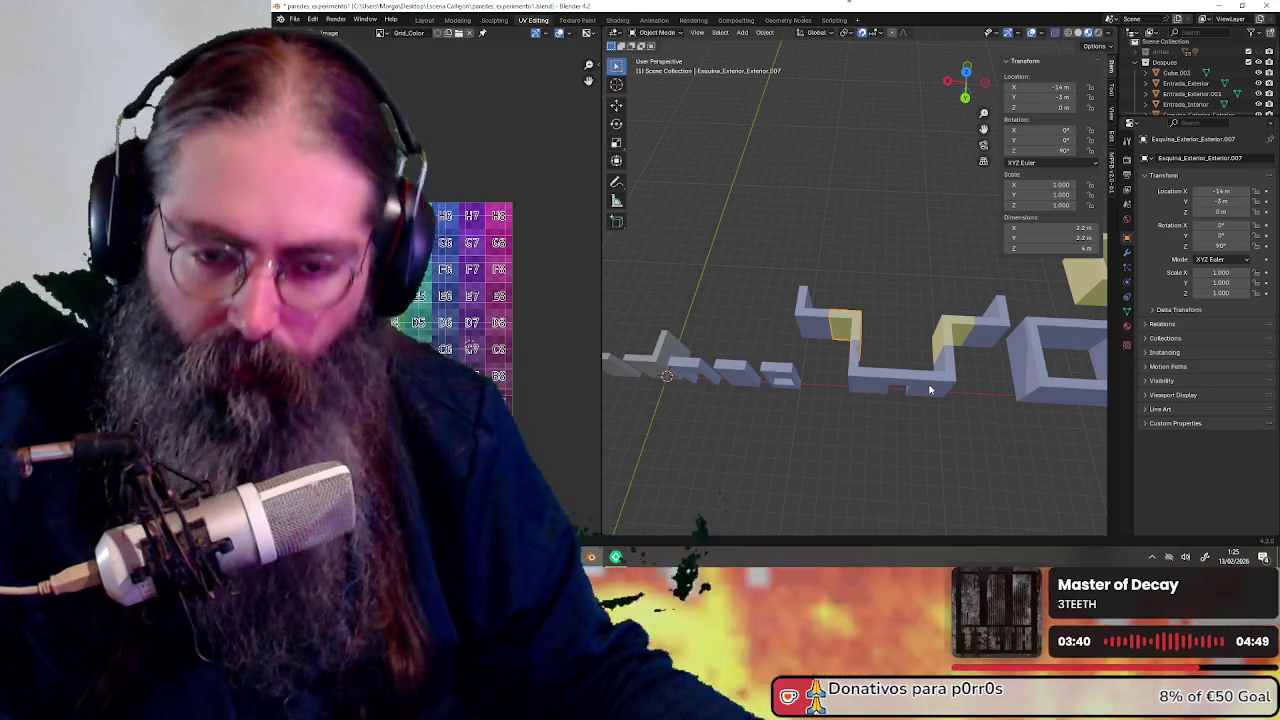
{"action": "key", "text": "shift+d"}
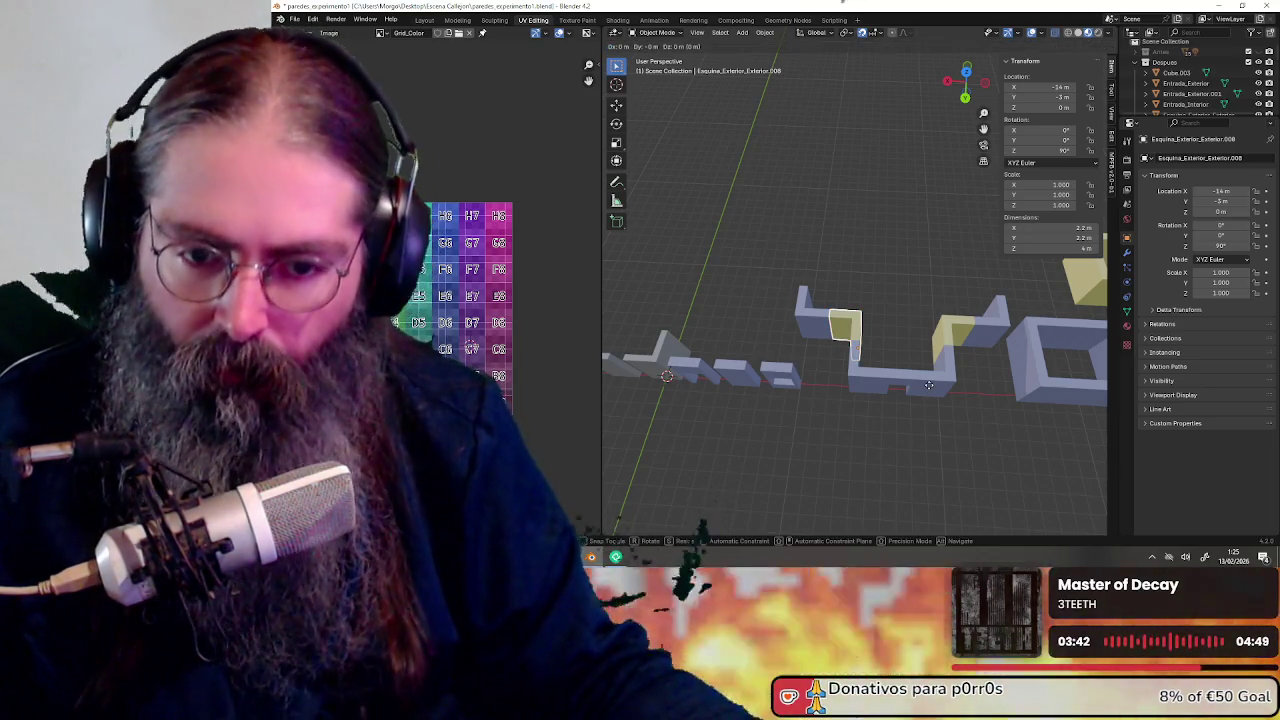
{"action": "key", "text": "shift+z"}
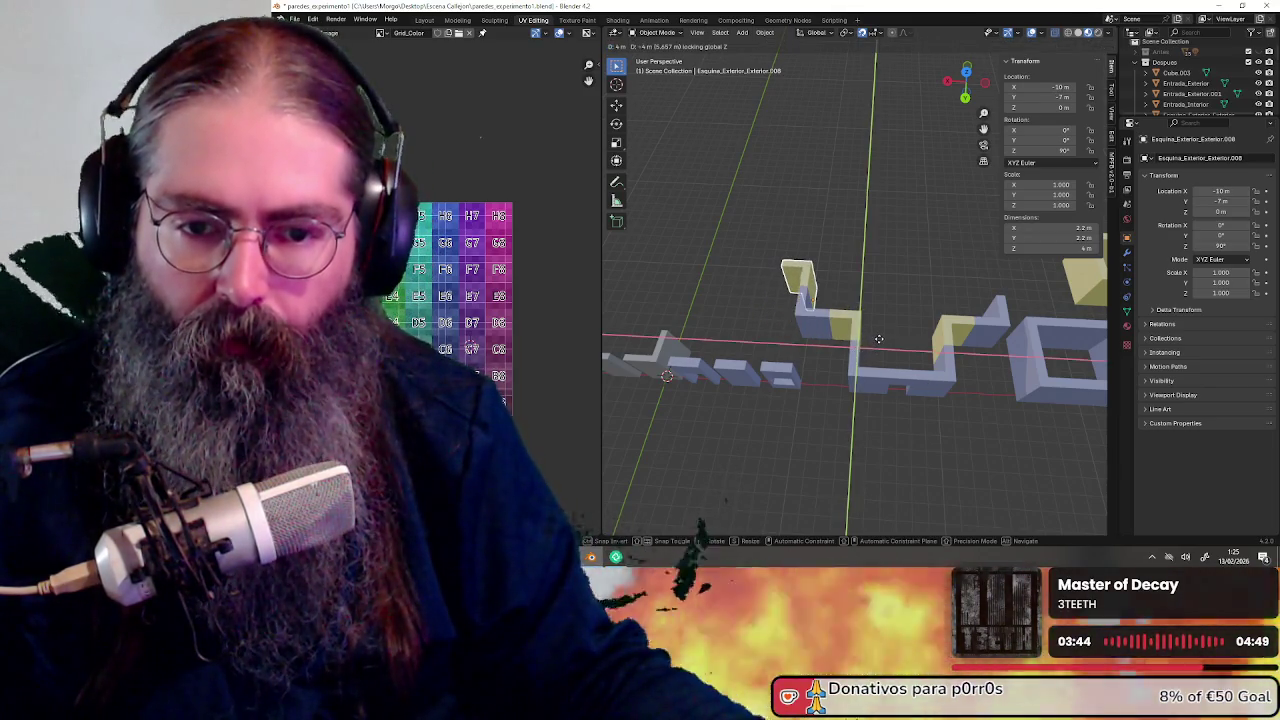
{"action": "left_click", "coordinate": [878, 339]}
{"action": "middle_click_drag", "start_coordinate": [920, 349], "coordinate": [791, 334]}
{"action": "left_click", "coordinate": [876, 339]}
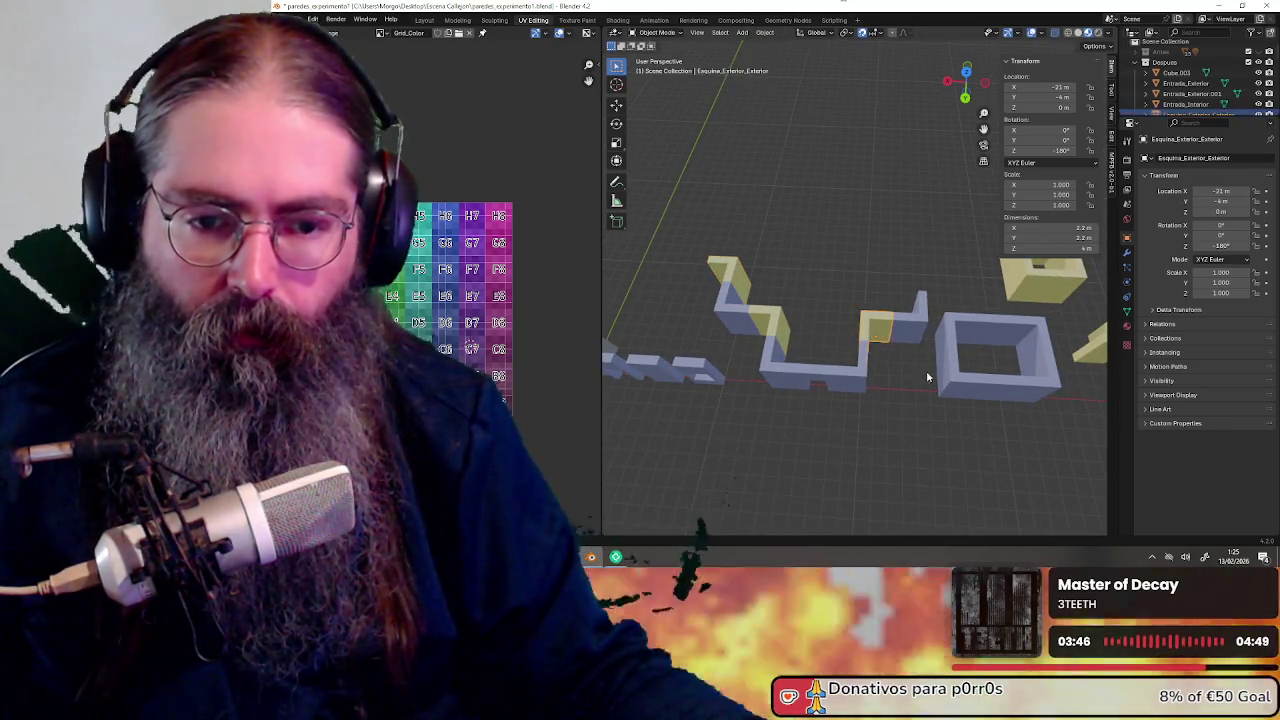
{"action": "middle_click_drag", "start_coordinate": [876, 339], "coordinate": [868, 371]}
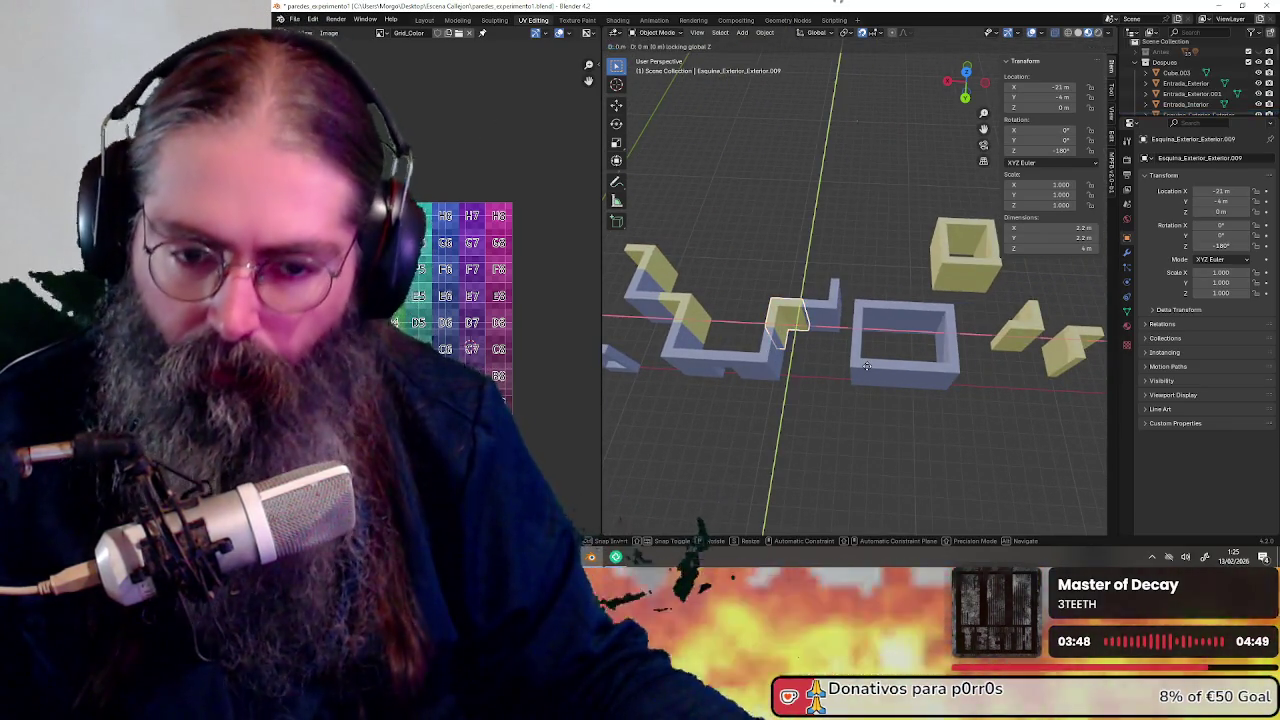
{"action": "key", "text": "shift+d"}
{"action": "key", "text": "shift+z"}
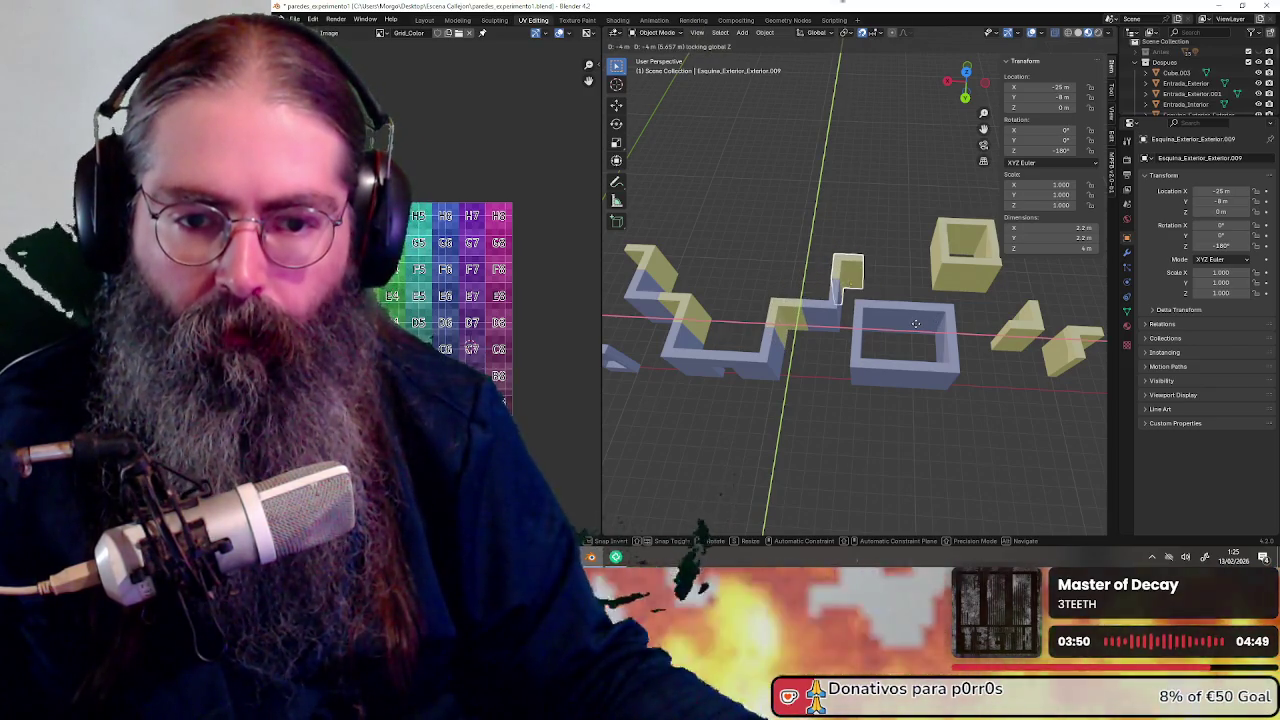
{"action": "left_click", "coordinate": [915, 323]}
{"action": "mouse_move", "coordinate": [915, 323]}
{"action": "middle_mouse_down"}
{"action": "mouse_move", "coordinate": [951, 250]}
{"action": "mouse_move", "coordinate": [833, 327]}
{"action": "mouse_move", "coordinate": [908, 329]}
{"action": "mouse_move", "coordinate": [798, 321]}
{"action": "mouse_move", "coordinate": [861, 339]}
{"action": "mouse_move", "coordinate": [891, 370]}
{"action": "middle_mouse_up"}
{"action": "scroll", "coordinate": [843, 314], "scroll_direction": "down", "scroll_amount": 2}
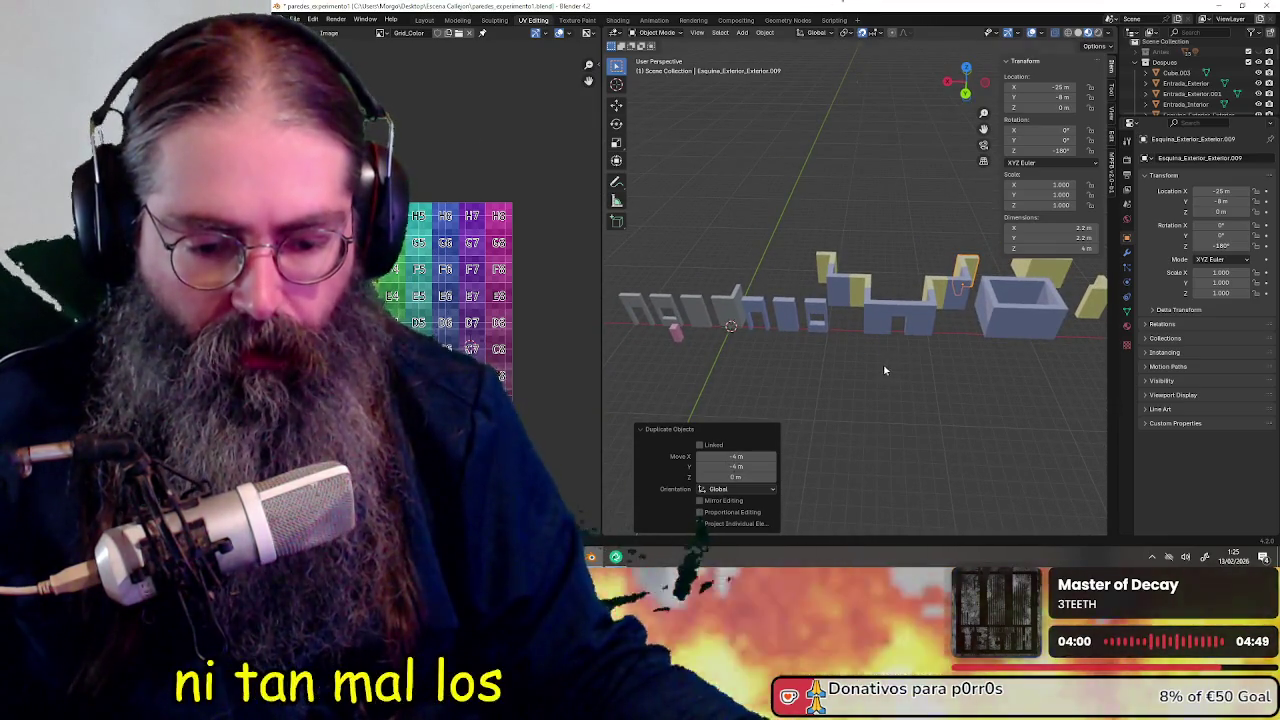
{"action": "middle_click_drag", "start_coordinate": [894, 412], "coordinate": [925, 406]}
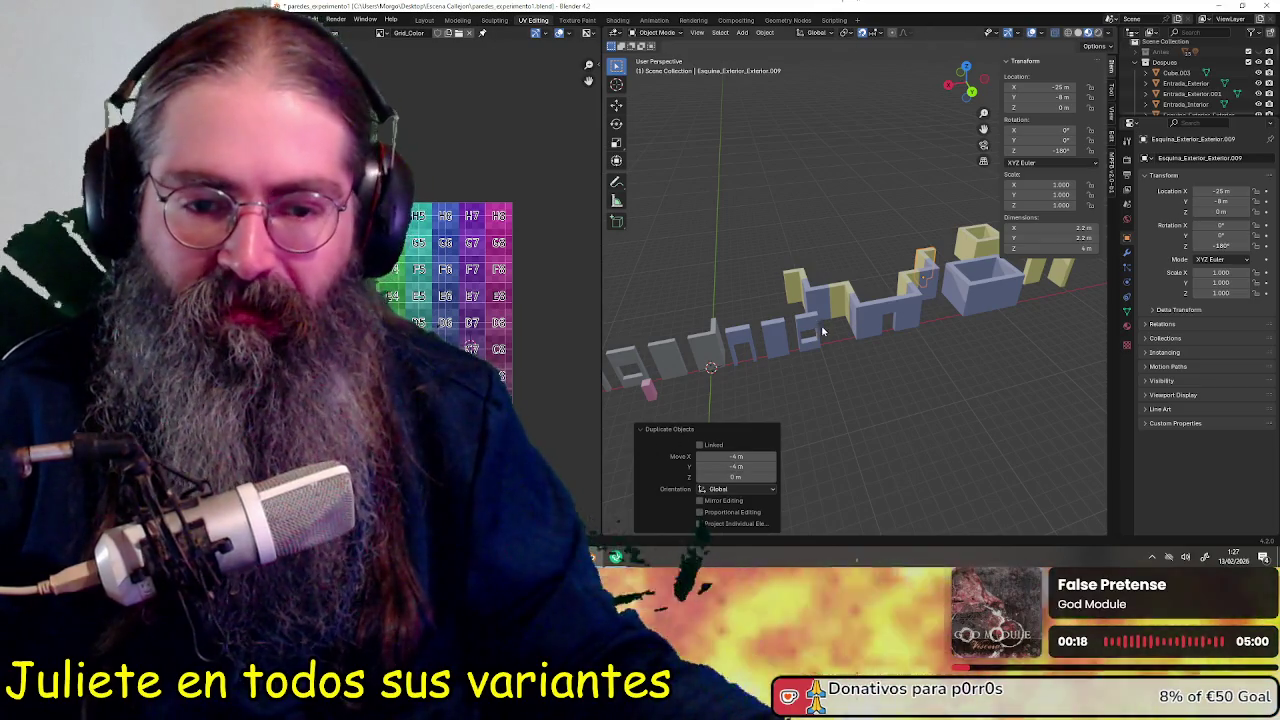
Orbit, zoom and pan the view in closer to the wall pieces
{"action": "middle_click_drag", "start_coordinate": [823, 329], "coordinate": [841, 432]}
{"action": "scroll", "coordinate": [922, 273], "scroll_direction": "up", "scroll_amount": 3}
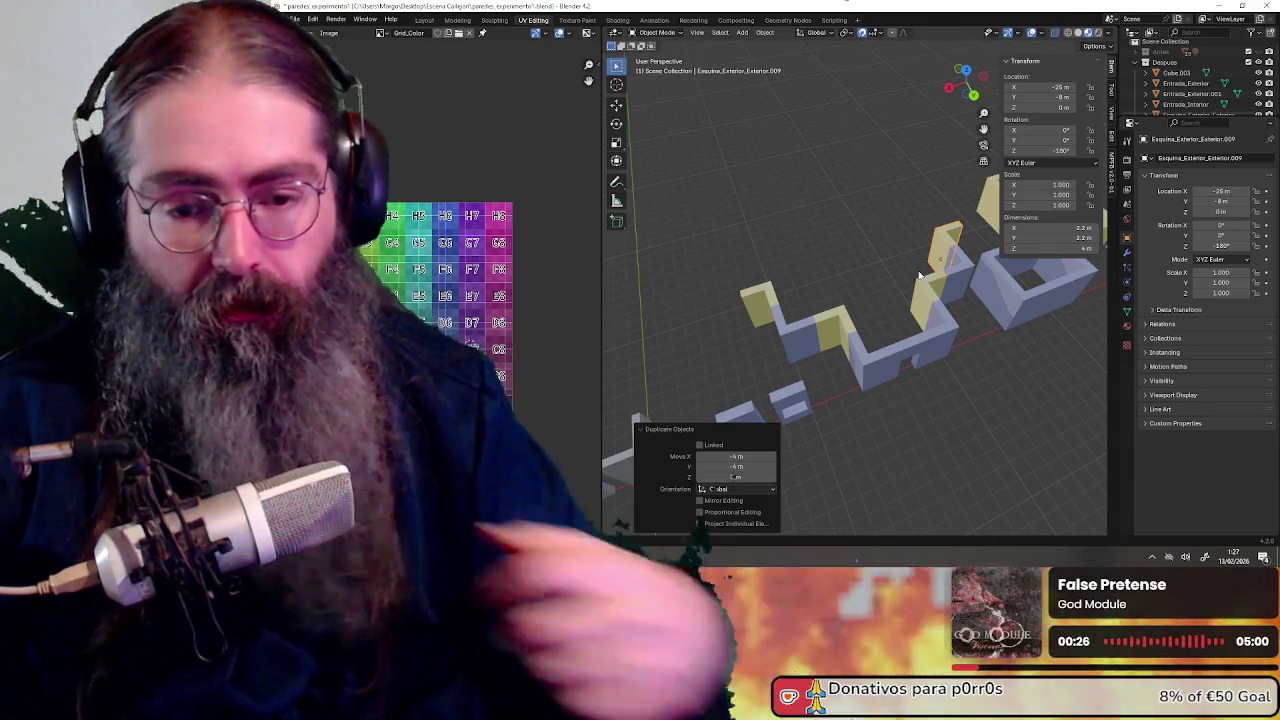
{"action": "middle_click_drag", "start_coordinate": [874, 457], "coordinate": [883, 316], "text": "shift"}
{"action": "middle_click_drag", "start_coordinate": [851, 420], "coordinate": [923, 459]}
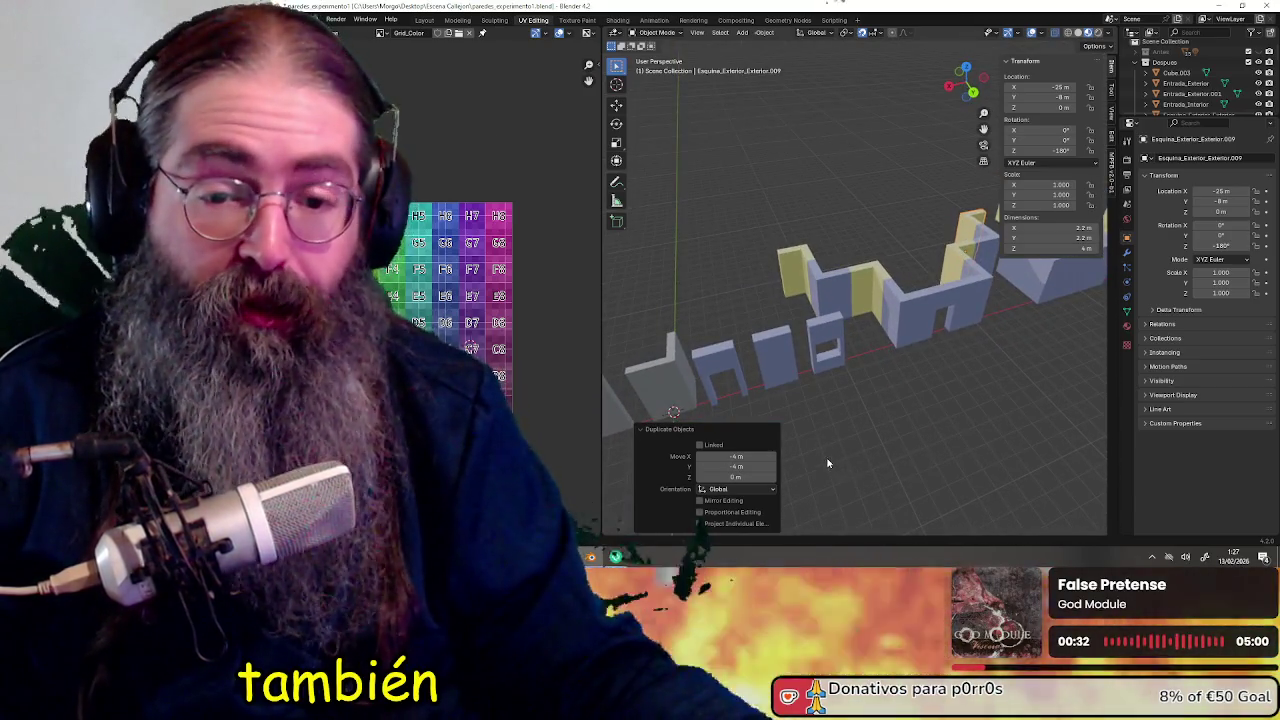
{"action": "middle_click_drag", "start_coordinate": [827, 463], "coordinate": [785, 406]}
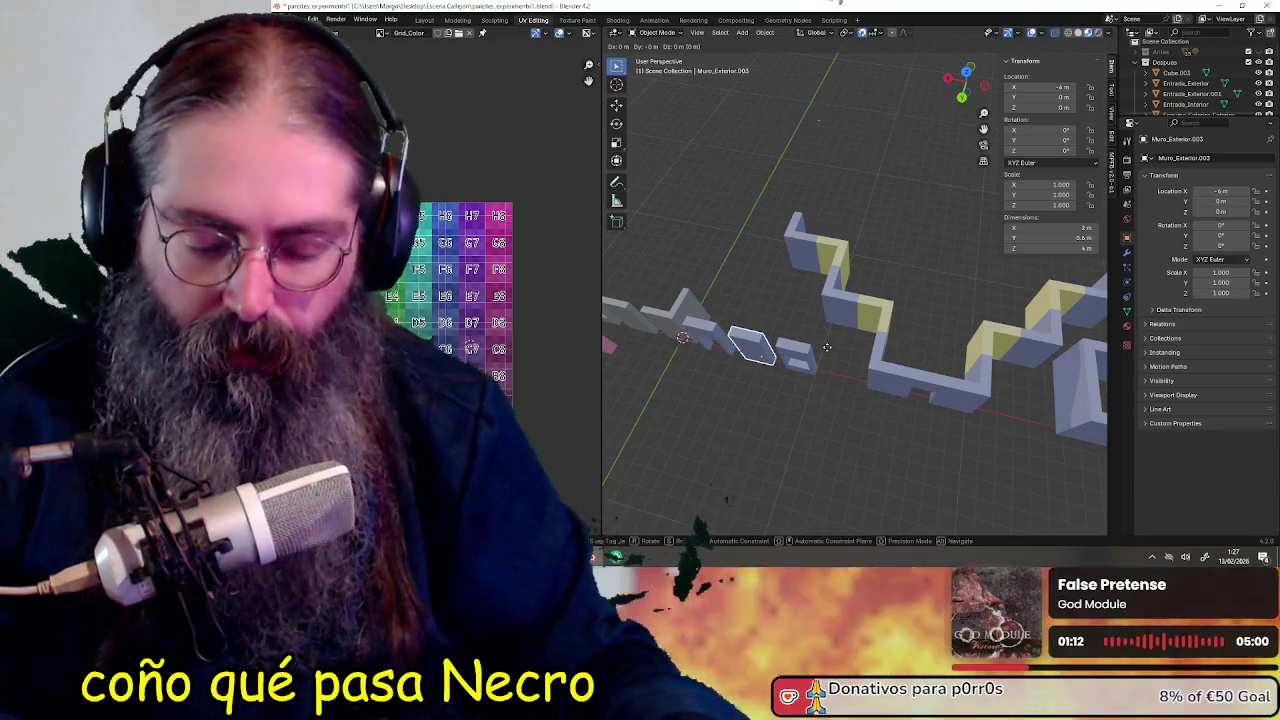
Confirm the copied wall's 90° turn and move it to Y -11 m
{"action": "key", "text": "Return"}
{"action": "key", "text": "g"}
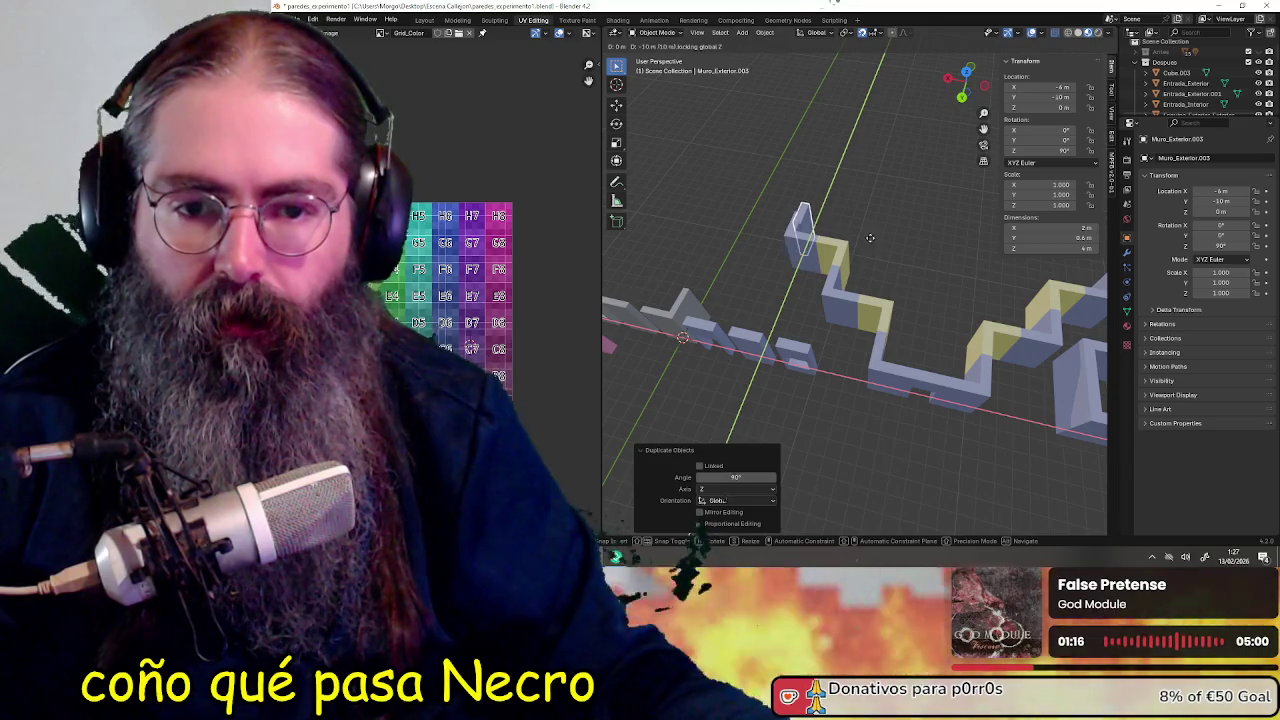
{"action": "left_click", "coordinate": [878, 223]}
{"action": "middle_click_drag", "start_coordinate": [878, 223], "coordinate": [888, 265]}
{"action": "scroll", "coordinate": [888, 265], "scroll_direction": "up", "scroll_amount": 3}
{"action": "scroll", "coordinate": [905, 348], "scroll_direction": "up", "scroll_amount": 2}
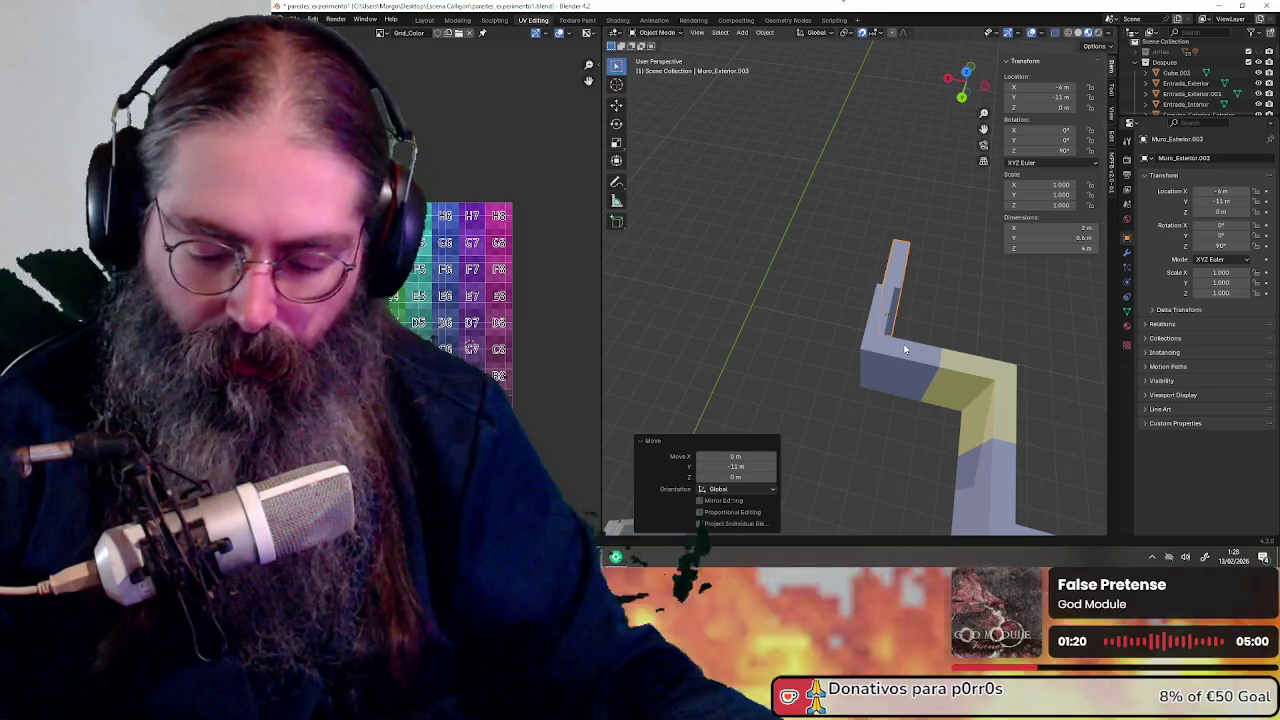
Turn Muro_Exterior.003 a further 180° so it sits at 270° about Z
{"action": "key", "text": "r"}
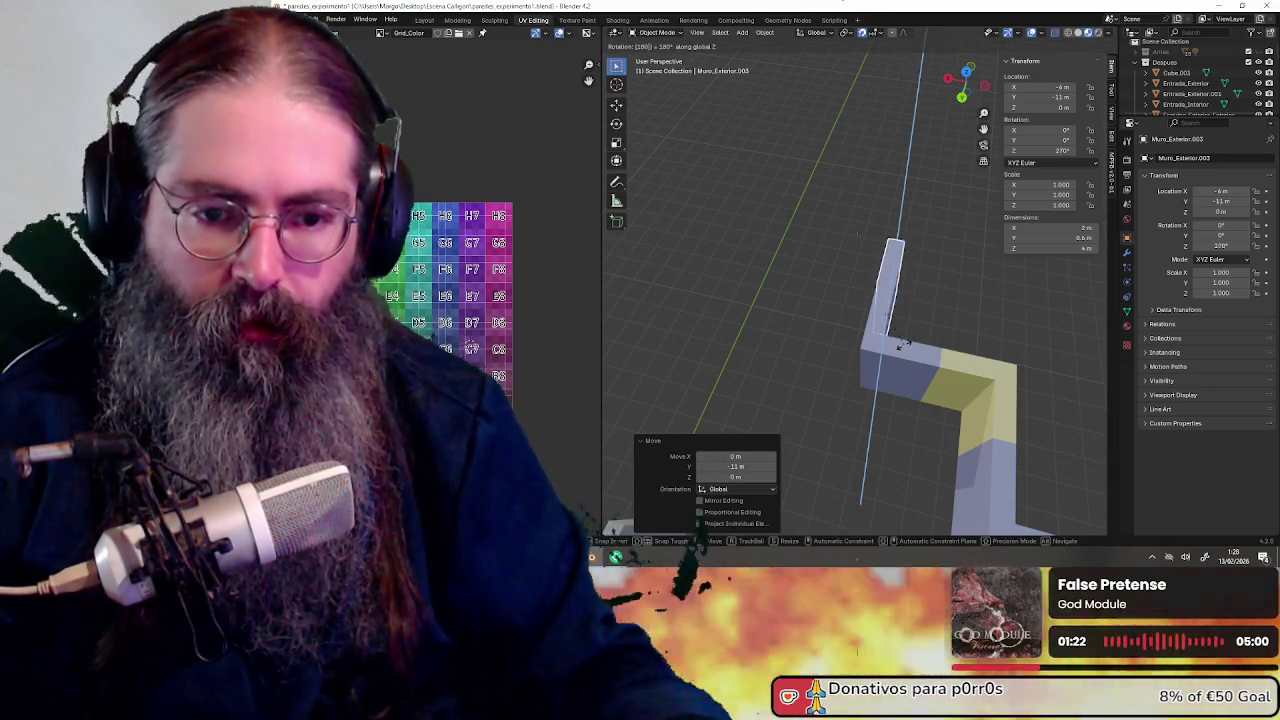
{"action": "key", "text": "Return"}
{"action": "scroll", "coordinate": [930, 355], "scroll_direction": "down", "scroll_amount": 2}
{"action": "scroll", "coordinate": [950, 350], "scroll_direction": "down", "scroll_amount": 2}
{"action": "scroll", "coordinate": [961, 345], "scroll_direction": "down", "scroll_amount": 2}
{"action": "mouse_move", "coordinate": [961, 345]}
{"action": "middle_mouse_down", "text": "shift"}
{"action": "mouse_move", "coordinate": [823, 286]}
{"action": "mouse_move", "coordinate": [785, 289]}
{"action": "middle_mouse_up", "text": "shift"}
{"action": "scroll", "coordinate": [785, 289], "scroll_direction": "up", "scroll_amount": 3}
{"action": "scroll", "coordinate": [900, 290], "scroll_direction": "up", "scroll_amount": 2}
{"action": "mouse_move", "coordinate": [915, 291]}
{"action": "middle_mouse_down"}
{"action": "mouse_move", "coordinate": [875, 332]}
{"action": "mouse_move", "coordinate": [788, 336]}
{"action": "middle_mouse_up"}
{"action": "scroll", "coordinate": [875, 332], "scroll_direction": "down", "scroll_amount": 3}
{"action": "scroll", "coordinate": [882, 332], "scroll_direction": "up", "scroll_amount": 2}
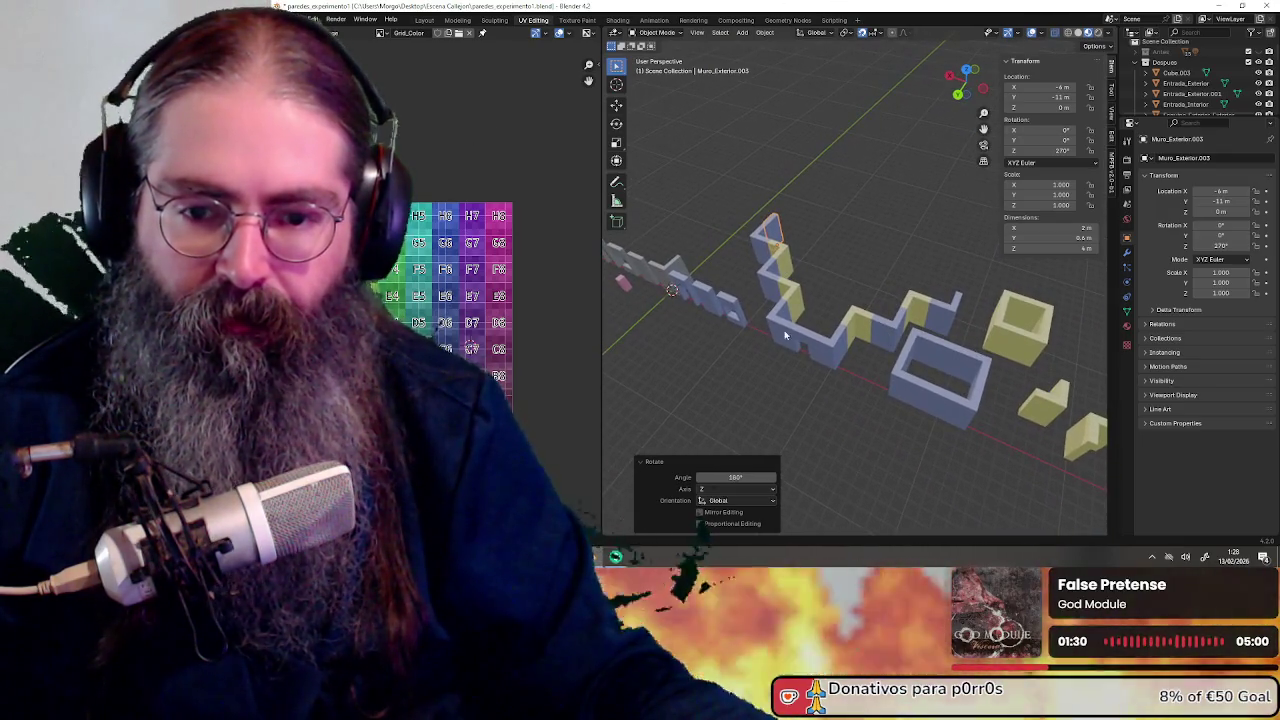
{"action": "left_click", "coordinate": [709, 307]}
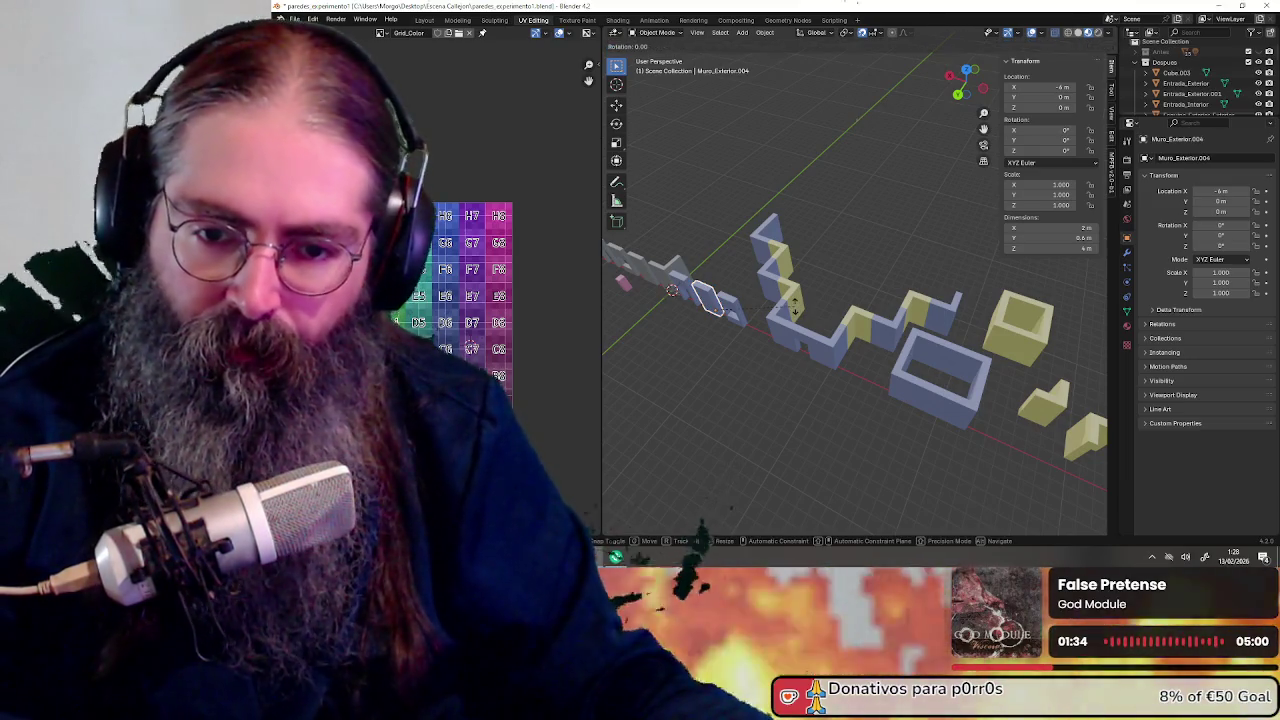
Duplicate the low Muro_Exterior wall, turn the copy 90° about Z and place it
{"action": "key", "text": "shift+d"}
{"action": "type", "text": "rz90"}
{"action": "key", "text": "Return"}
{"action": "key", "text": "g"}
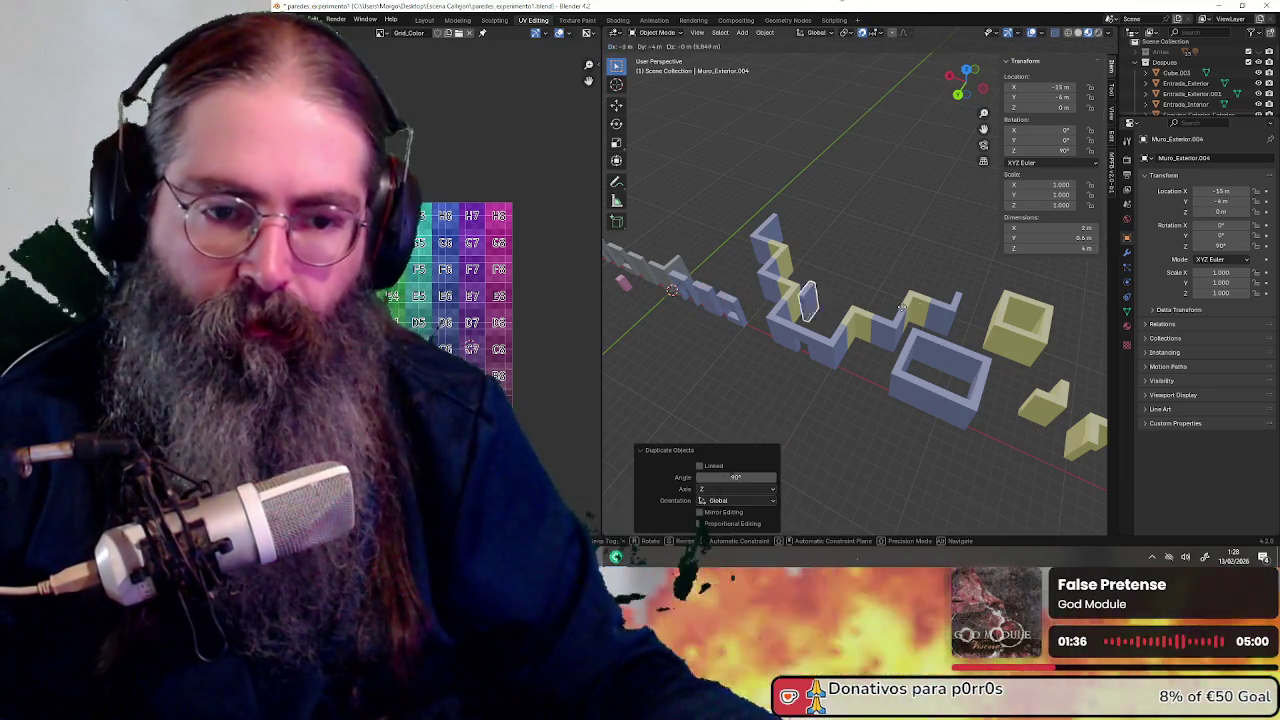
{"action": "left_click", "coordinate": [1022, 306]}
{"action": "mouse_move", "coordinate": [1022, 306]}
{"action": "middle_mouse_down"}
{"action": "mouse_move", "coordinate": [905, 307]}
{"action": "mouse_move", "coordinate": [909, 353]}
{"action": "middle_mouse_up"}
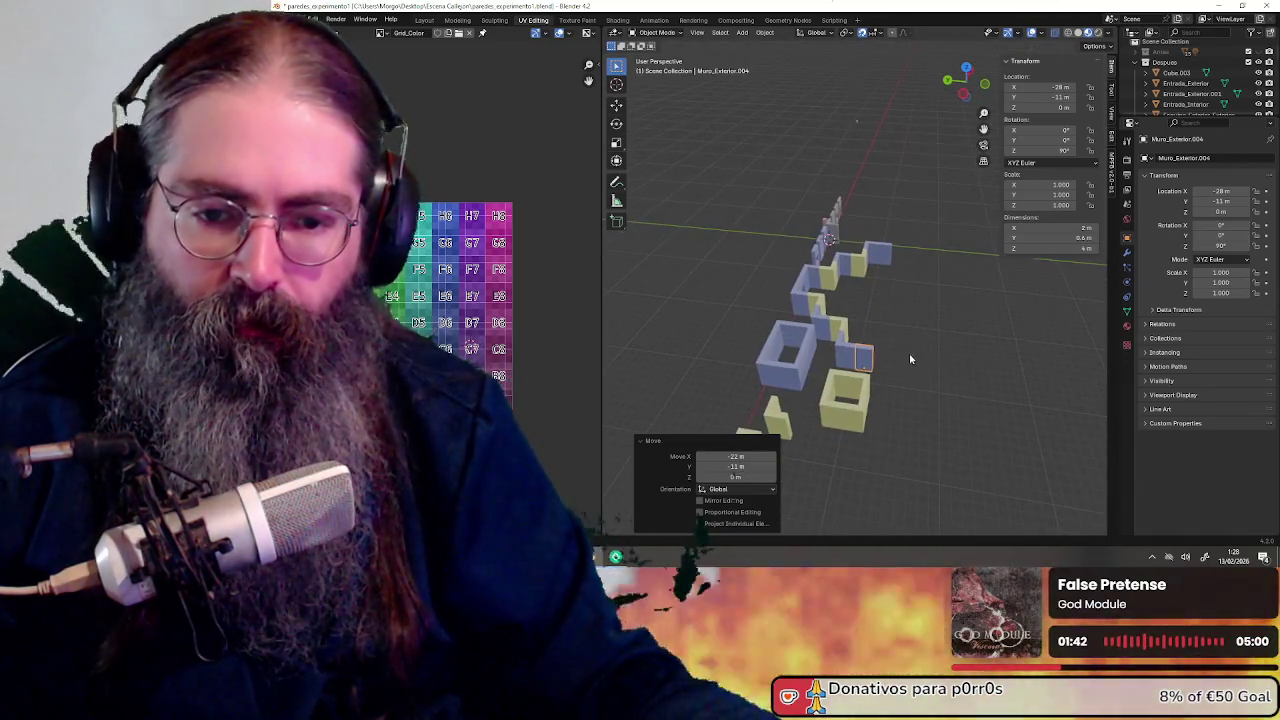
Extend both wall arms with two rounds of ground-plane wall copies, 4 m further each
{"action": "left_click", "coordinate": [879, 262]}
{"action": "middle_click_drag", "start_coordinate": [879, 262], "coordinate": [953, 383]}
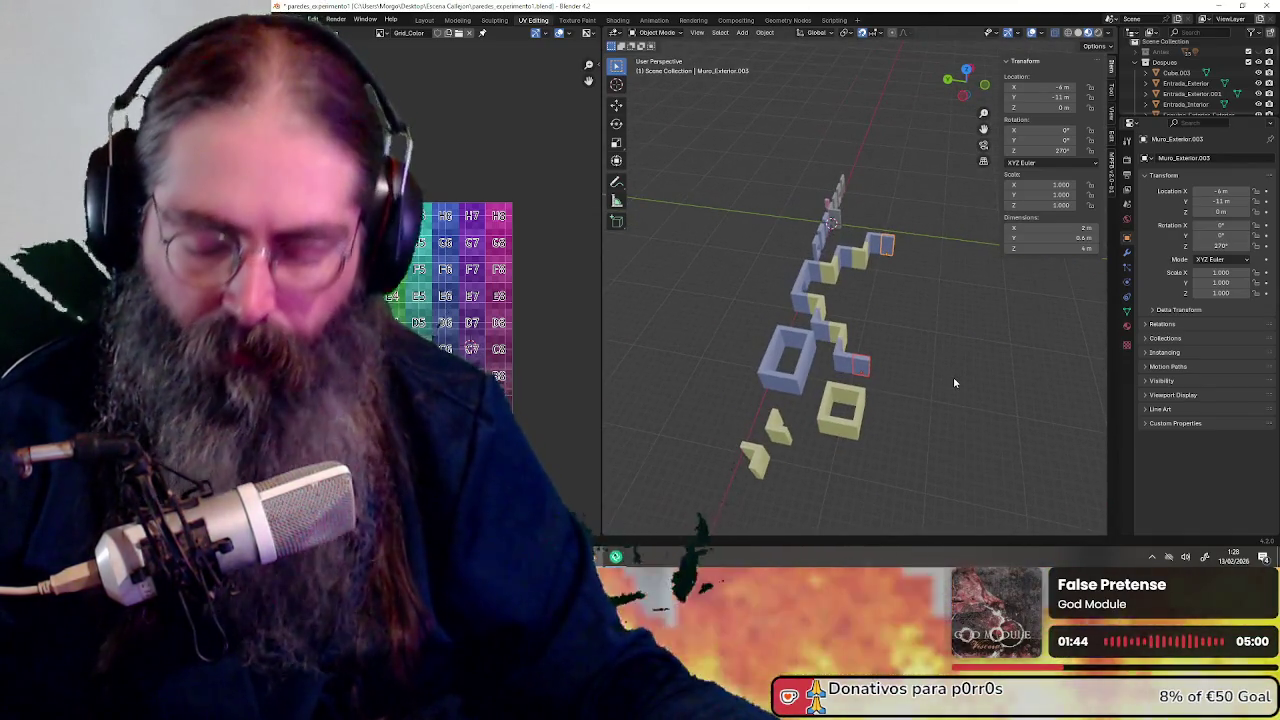
{"action": "key", "text": "shift+d"}
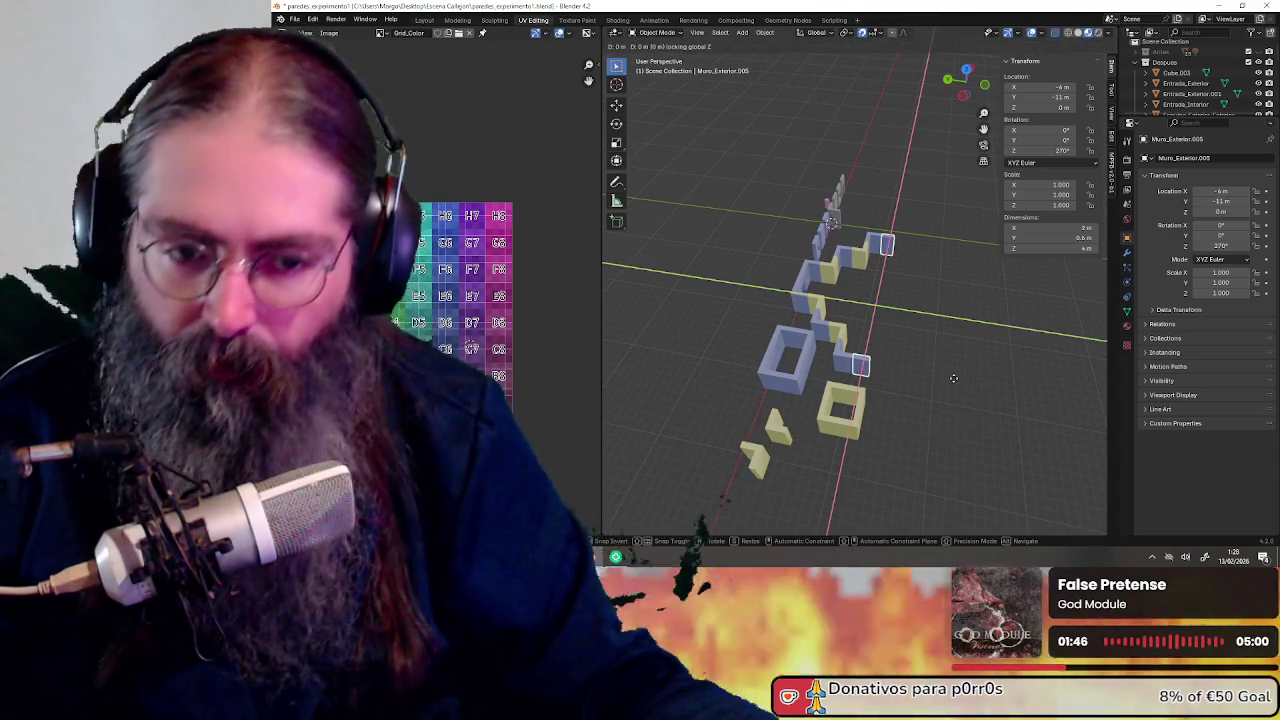
{"action": "key", "text": "shift+z"}
{"action": "left_click", "coordinate": [966, 381]}
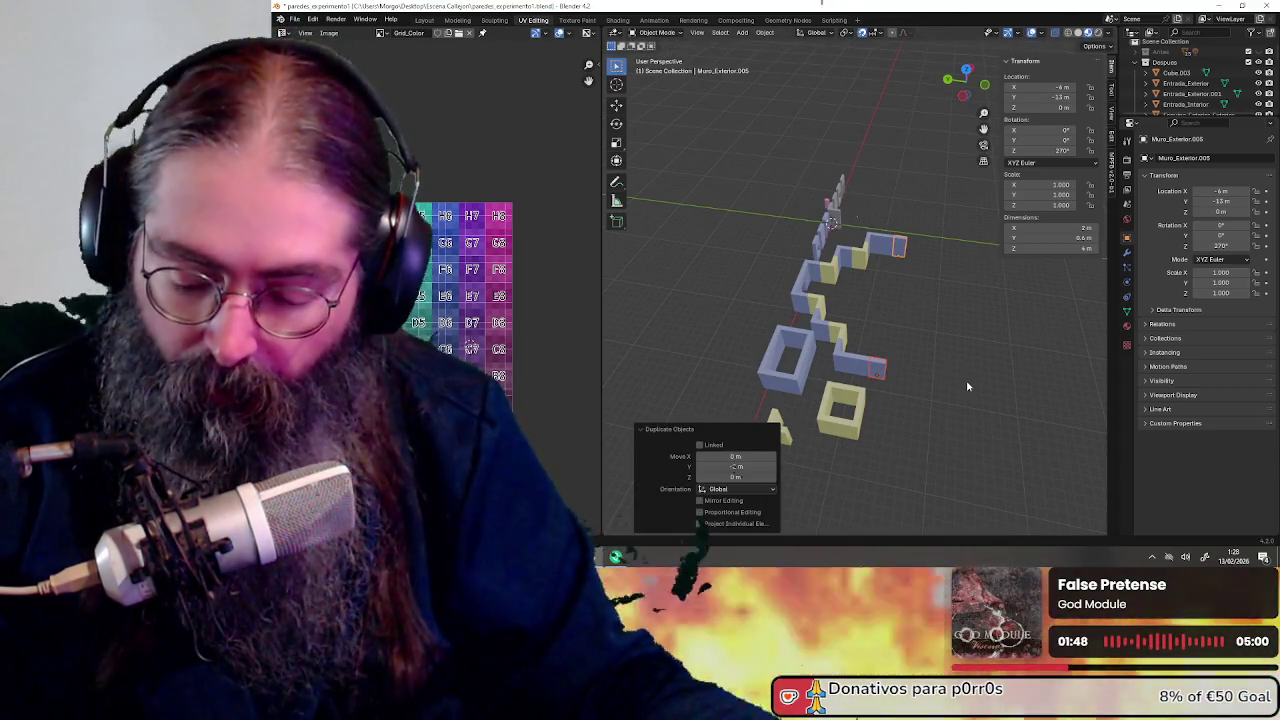
{"action": "left_click", "coordinate": [890, 244]}
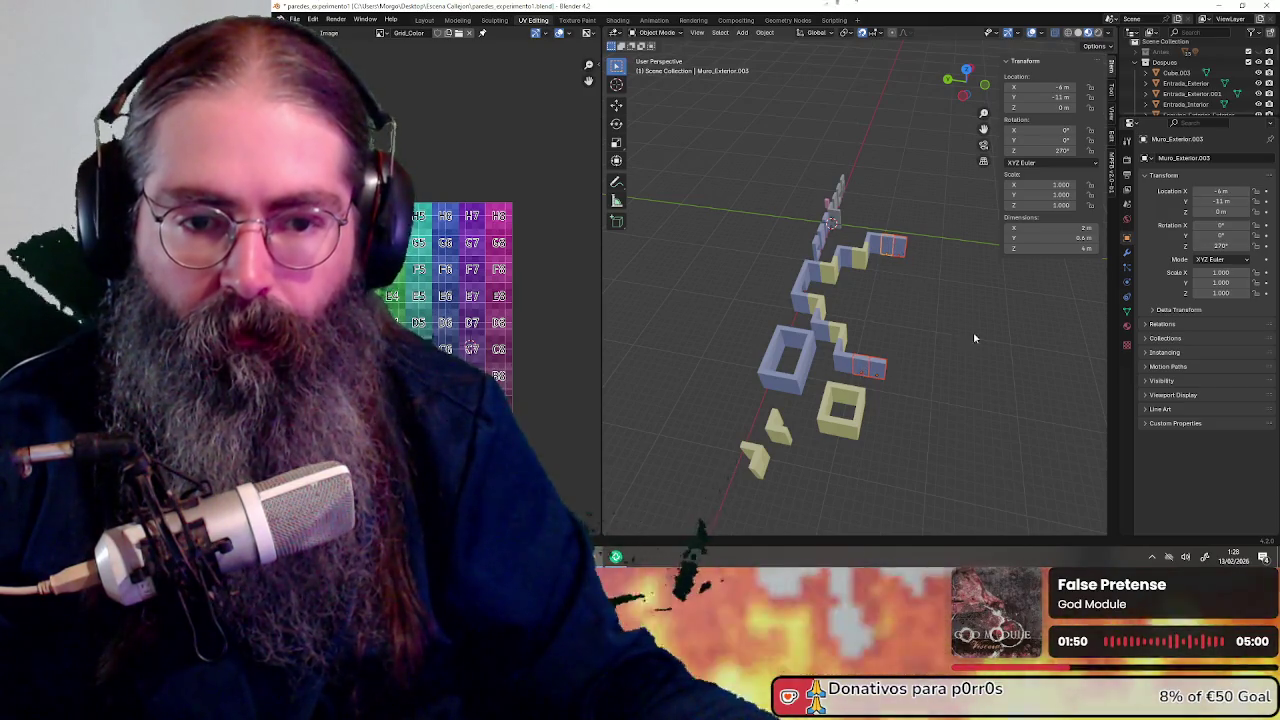
{"action": "middle_click_drag", "start_coordinate": [985, 363], "coordinate": [917, 343], "text": "shift"}
{"action": "key", "text": "shift+d"}
{"action": "key", "text": "shift+z"}
{"action": "left_click", "coordinate": [945, 348]}
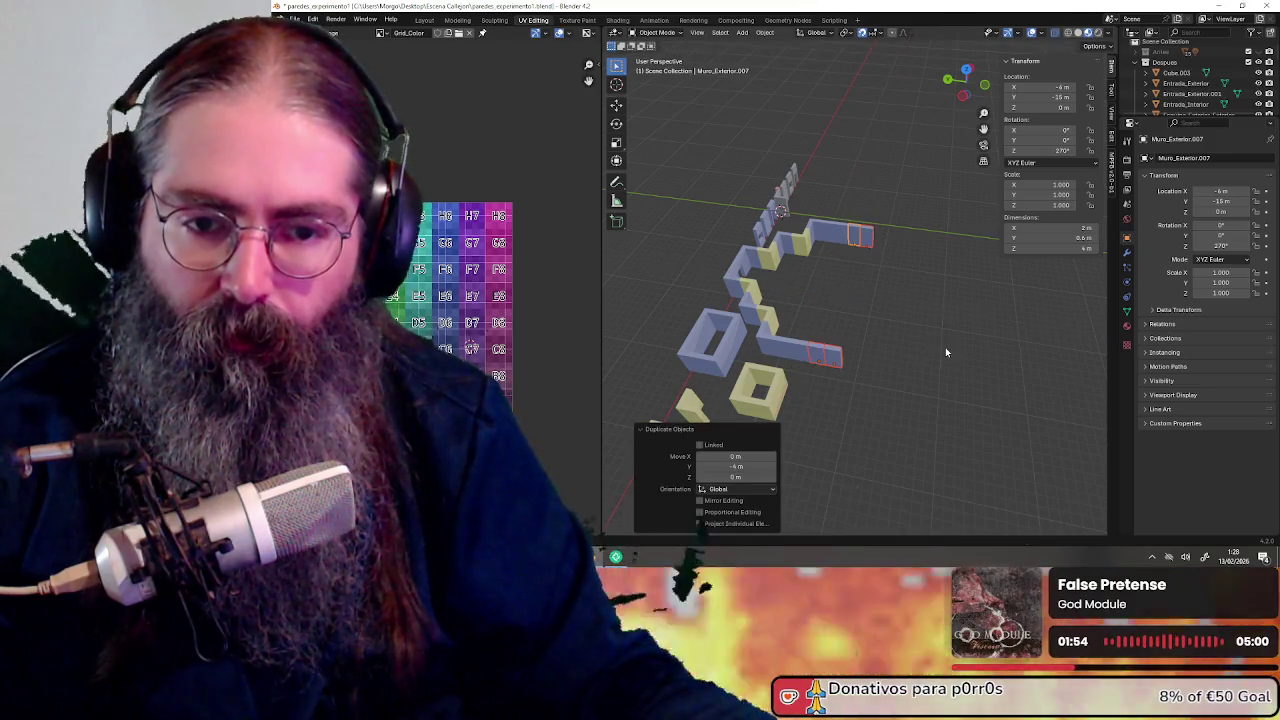
Add a final round of wall copies along both arms, reaching Muro_Exterior.014 at -28, -21
{"action": "left_click", "coordinate": [829, 234], "text": "shift"}
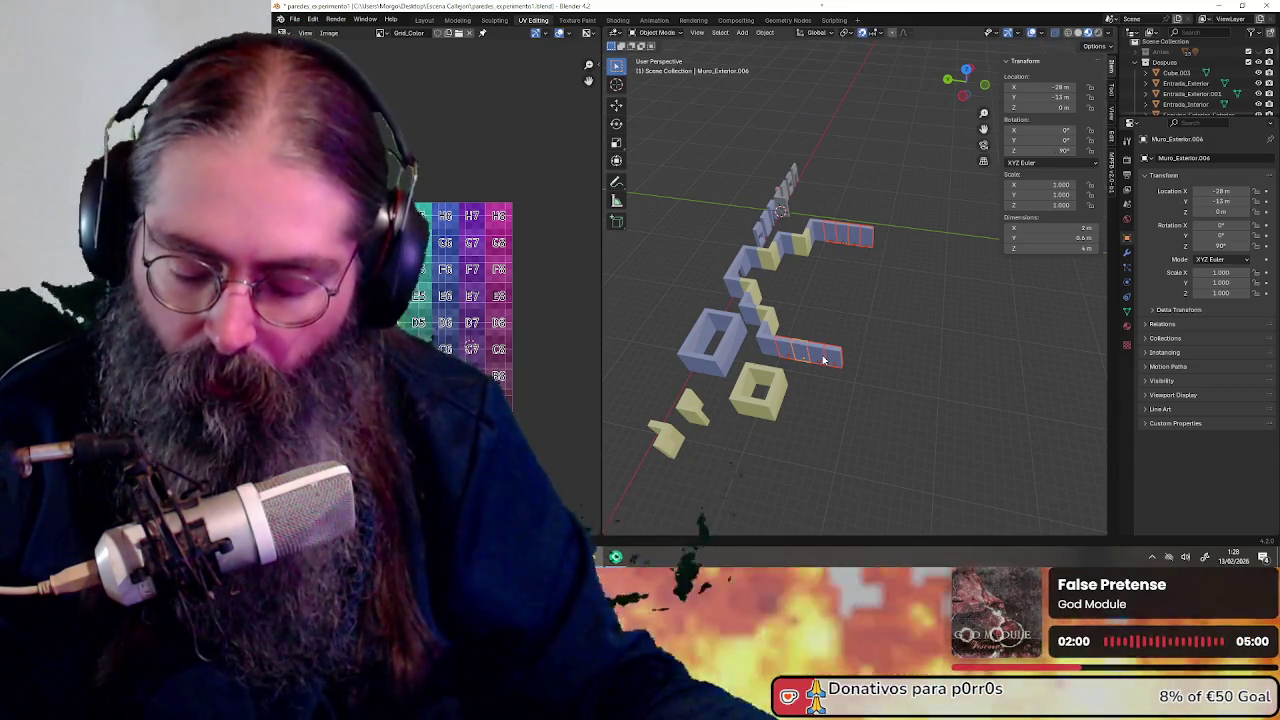
{"action": "key", "text": "shift+d"}
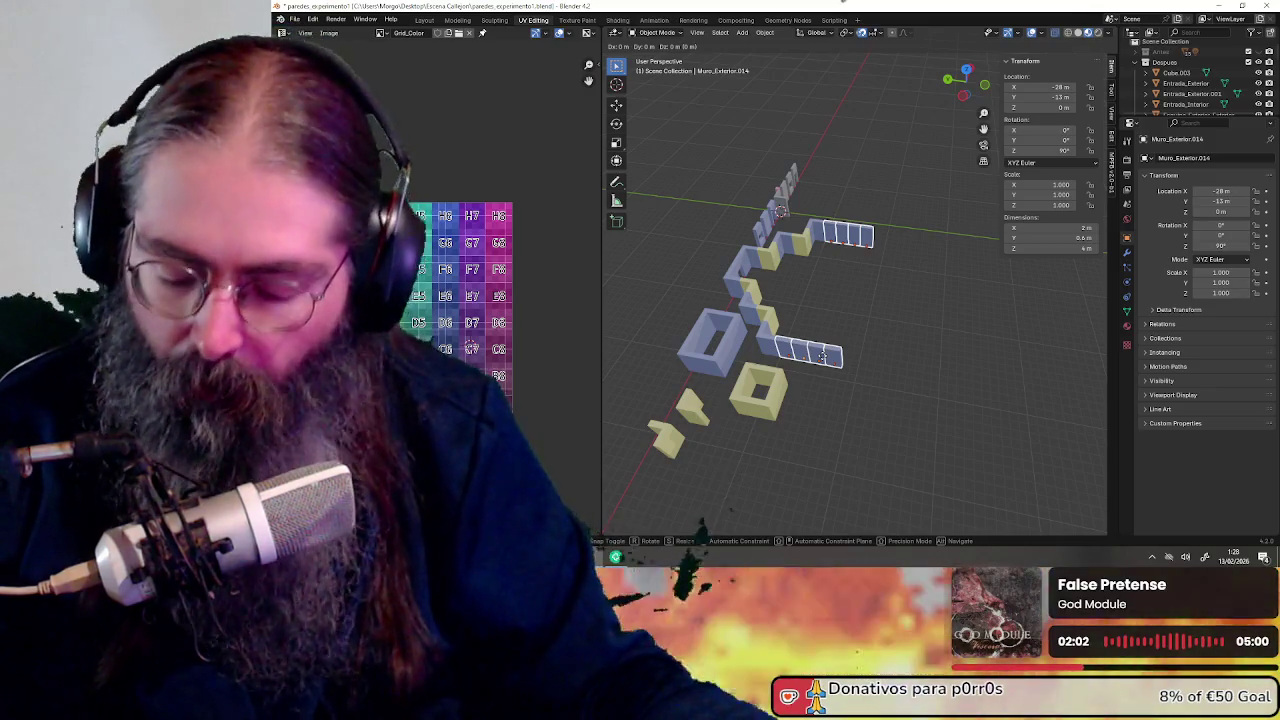
{"action": "key", "text": "shift+z"}
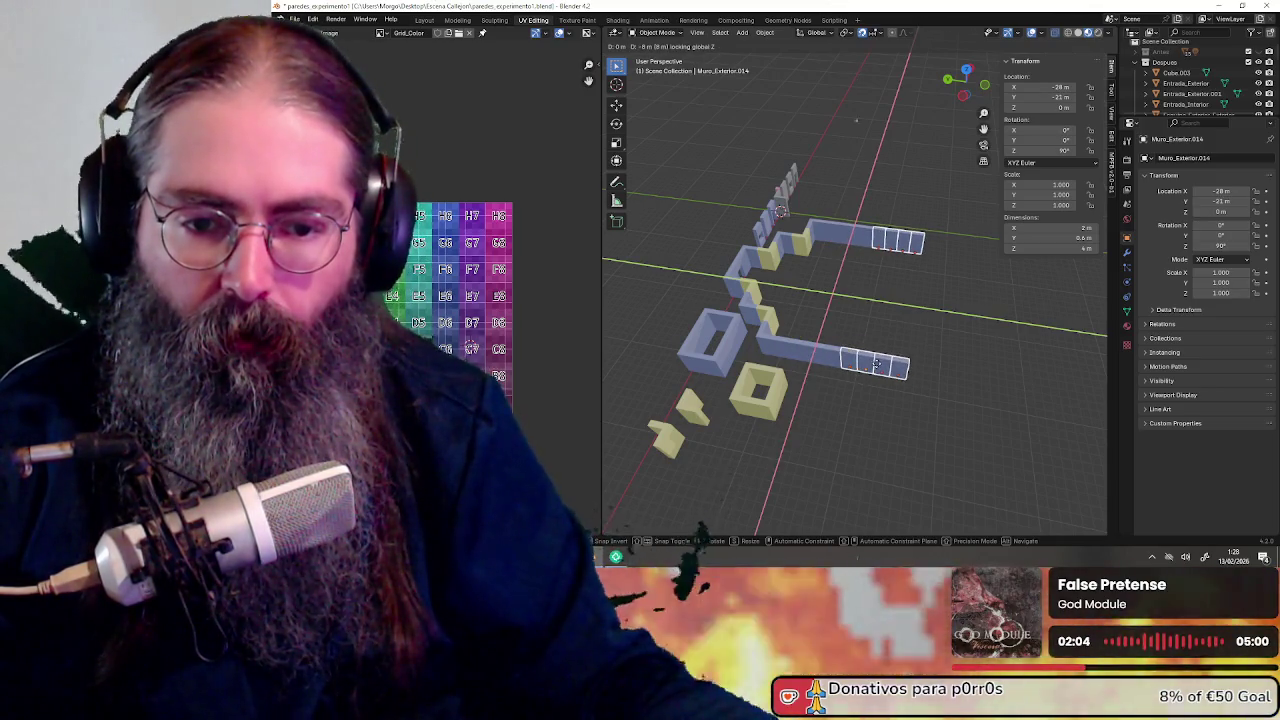
{"action": "left_click", "coordinate": [876, 364]}
{"action": "mouse_move", "coordinate": [876, 364]}
{"action": "middle_mouse_down"}
{"action": "mouse_move", "coordinate": [875, 252]}
{"action": "mouse_move", "coordinate": [941, 317]}
{"action": "mouse_move", "coordinate": [782, 311]}
{"action": "middle_mouse_up"}
{"action": "left_click", "coordinate": [875, 252]}
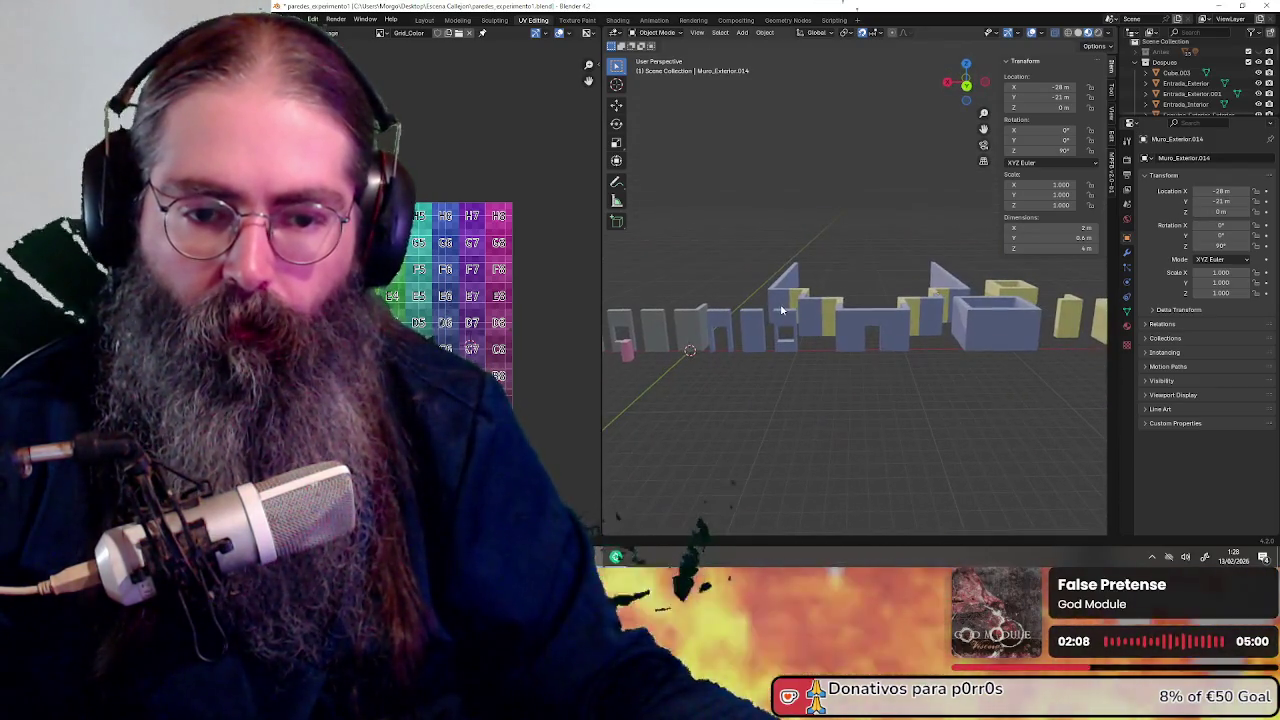
Review the wall layout and select the corner and Entrada_Exterior.001 doorway pieces
{"action": "scroll", "coordinate": [885, 338], "scroll_direction": "up", "scroll_amount": 4}
{"action": "mouse_move", "coordinate": [866, 391]}
{"action": "middle_mouse_down"}
{"action": "mouse_move", "coordinate": [780, 337]}
{"action": "mouse_move", "coordinate": [809, 337]}
{"action": "mouse_move", "coordinate": [783, 321]}
{"action": "middle_mouse_up"}
{"action": "scroll", "coordinate": [801, 338], "scroll_direction": "up", "scroll_amount": 2}
{"action": "scroll", "coordinate": [801, 338], "scroll_direction": "down", "scroll_amount": 3}
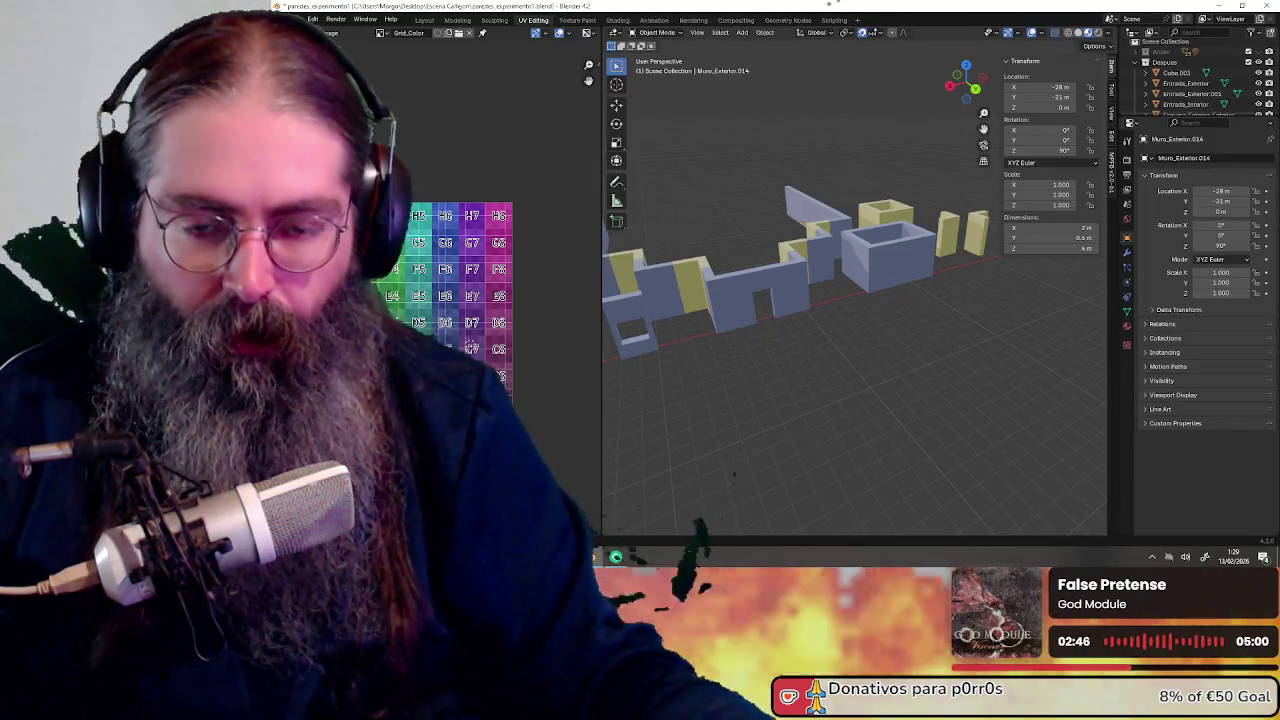
{"action": "middle_click_drag", "start_coordinate": [850, 400], "coordinate": [907, 394]}
{"action": "scroll", "coordinate": [871, 387], "scroll_direction": "down", "scroll_amount": 2}
{"action": "scroll", "coordinate": [898, 389], "scroll_direction": "down", "scroll_amount": 2}
{"action": "scroll", "coordinate": [930, 395], "scroll_direction": "up", "scroll_amount": 4}
{"action": "scroll", "coordinate": [833, 394], "scroll_direction": "down", "scroll_amount": 2}
{"action": "middle_click_drag", "start_coordinate": [949, 397], "coordinate": [818, 387]}
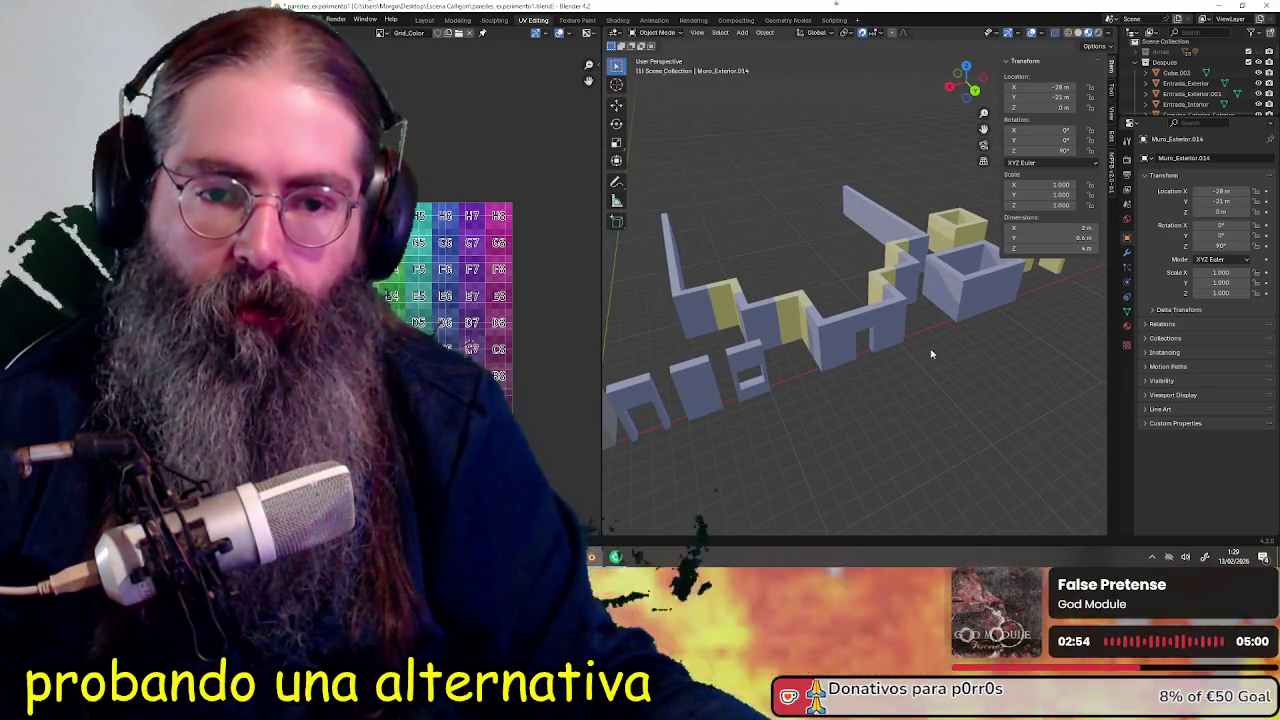
{"action": "left_click", "coordinate": [889, 325]}
{"action": "left_click", "coordinate": [862, 321]}
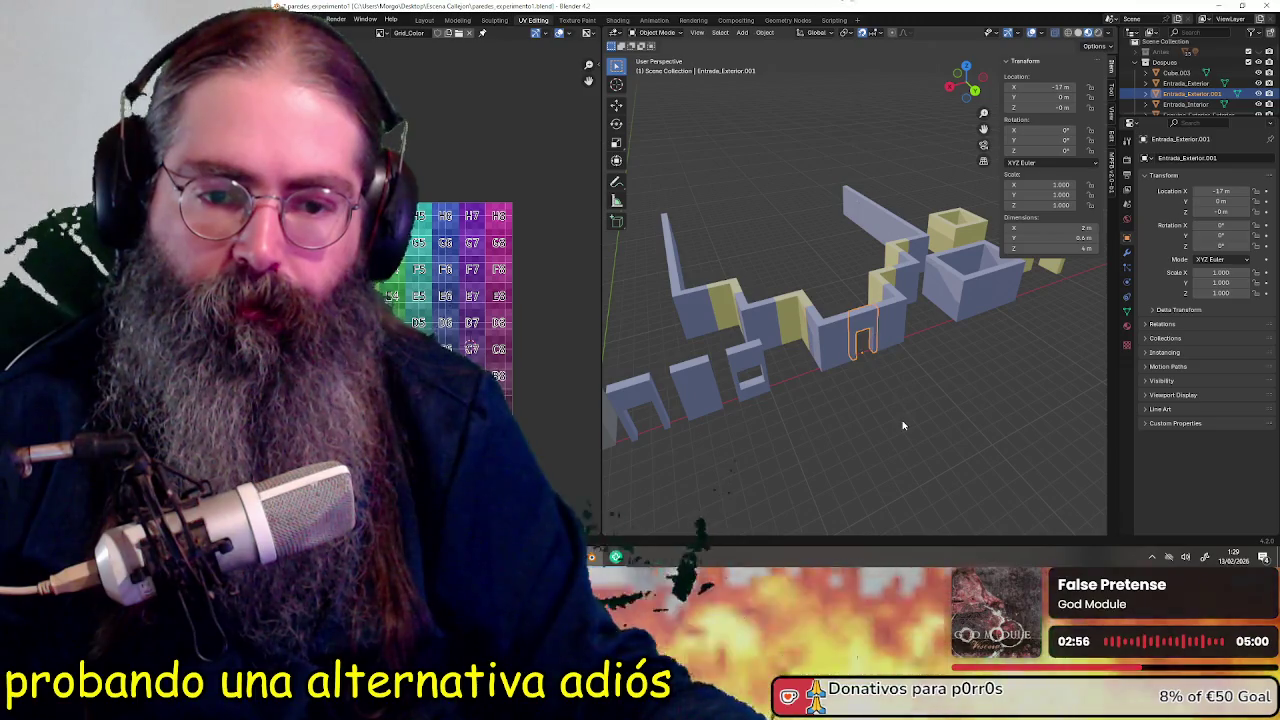
{"action": "mouse_move", "coordinate": [925, 422]}
{"action": "middle_mouse_down"}
{"action": "mouse_move", "coordinate": [780, 424]}
{"action": "mouse_move", "coordinate": [911, 346]}
{"action": "mouse_move", "coordinate": [893, 335]}
{"action": "mouse_move", "coordinate": [786, 391]}
{"action": "mouse_move", "coordinate": [925, 413]}
{"action": "mouse_move", "coordinate": [880, 405]}
{"action": "mouse_move", "coordinate": [921, 387]}
{"action": "mouse_move", "coordinate": [929, 398]}
{"action": "mouse_move", "coordinate": [907, 398]}
{"action": "middle_mouse_up"}
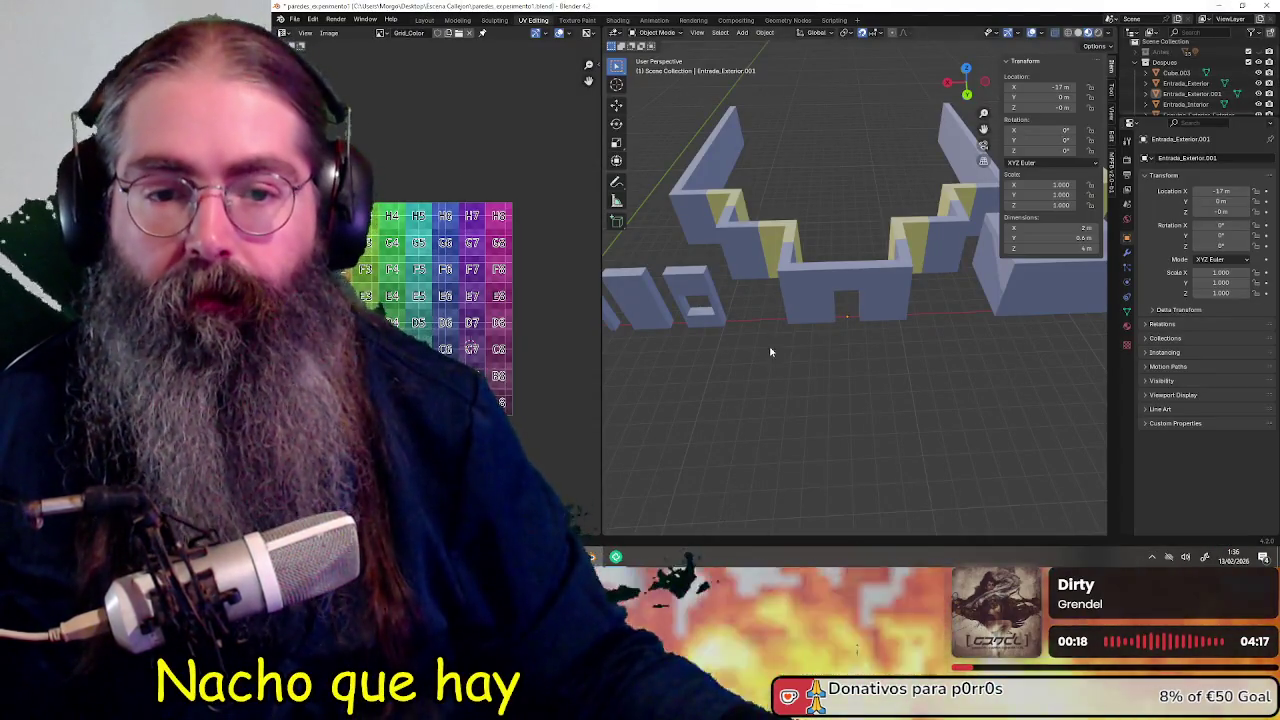
{"action": "scroll", "coordinate": [853, 408], "scroll_direction": "down", "scroll_amount": 3}
{"action": "mouse_move", "coordinate": [827, 403]}
{"action": "middle_mouse_down"}
{"action": "mouse_move", "coordinate": [849, 397]}
{"action": "mouse_move", "coordinate": [813, 353]}
{"action": "mouse_move", "coordinate": [914, 400]}
{"action": "mouse_move", "coordinate": [871, 363]}
{"action": "mouse_move", "coordinate": [923, 374]}
{"action": "mouse_move", "coordinate": [923, 360]}
{"action": "mouse_move", "coordinate": [957, 360]}
{"action": "mouse_move", "coordinate": [965, 313]}
{"action": "mouse_move", "coordinate": [914, 307]}
{"action": "mouse_move", "coordinate": [924, 347]}
{"action": "mouse_move", "coordinate": [975, 375]}
{"action": "mouse_move", "coordinate": [899, 363]}
{"action": "mouse_move", "coordinate": [984, 367]}
{"action": "mouse_move", "coordinate": [920, 371]}
{"action": "middle_mouse_up"}
{"action": "scroll", "coordinate": [914, 400], "scroll_direction": "up", "scroll_amount": 3}
{"action": "scroll", "coordinate": [872, 366], "scroll_direction": "down", "scroll_amount": 2}
{"action": "scroll", "coordinate": [888, 295], "scroll_direction": "up", "scroll_amount": 3}
{"action": "scroll", "coordinate": [888, 295], "scroll_direction": "down", "scroll_amount": 3}
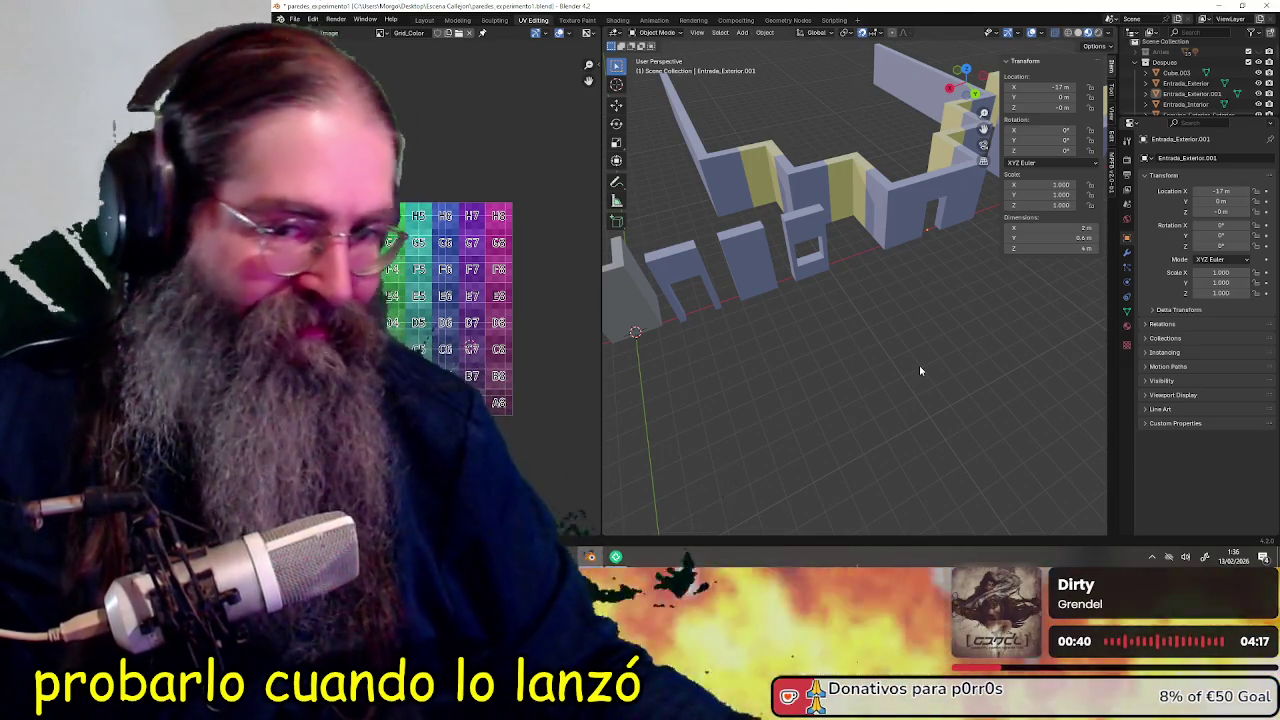
{"action": "middle_click_drag", "start_coordinate": [937, 371], "coordinate": [938, 372]}
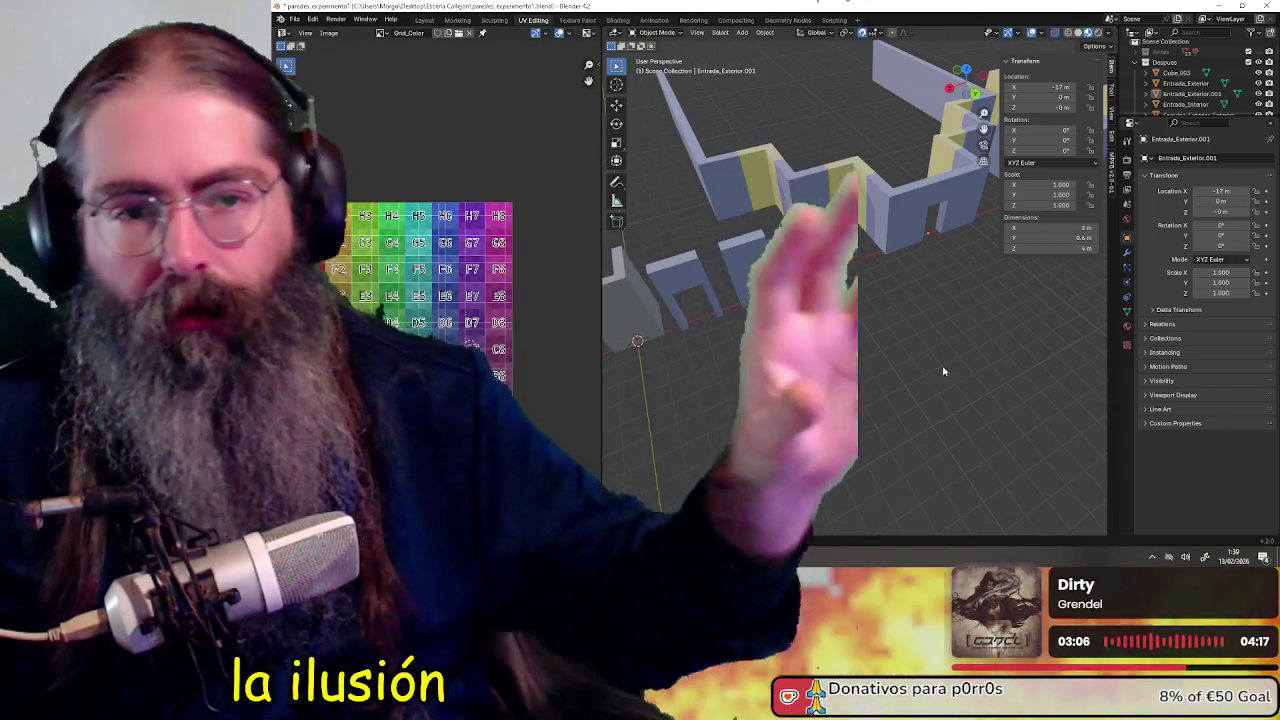
Orbit the wall layout once more, then switch to the OBS Studio window
{"action": "mouse_move", "coordinate": [851, 350]}
{"action": "middle_mouse_down"}
{"action": "mouse_move", "coordinate": [735, 340]}
{"action": "mouse_move", "coordinate": [891, 357]}
{"action": "middle_mouse_up"}
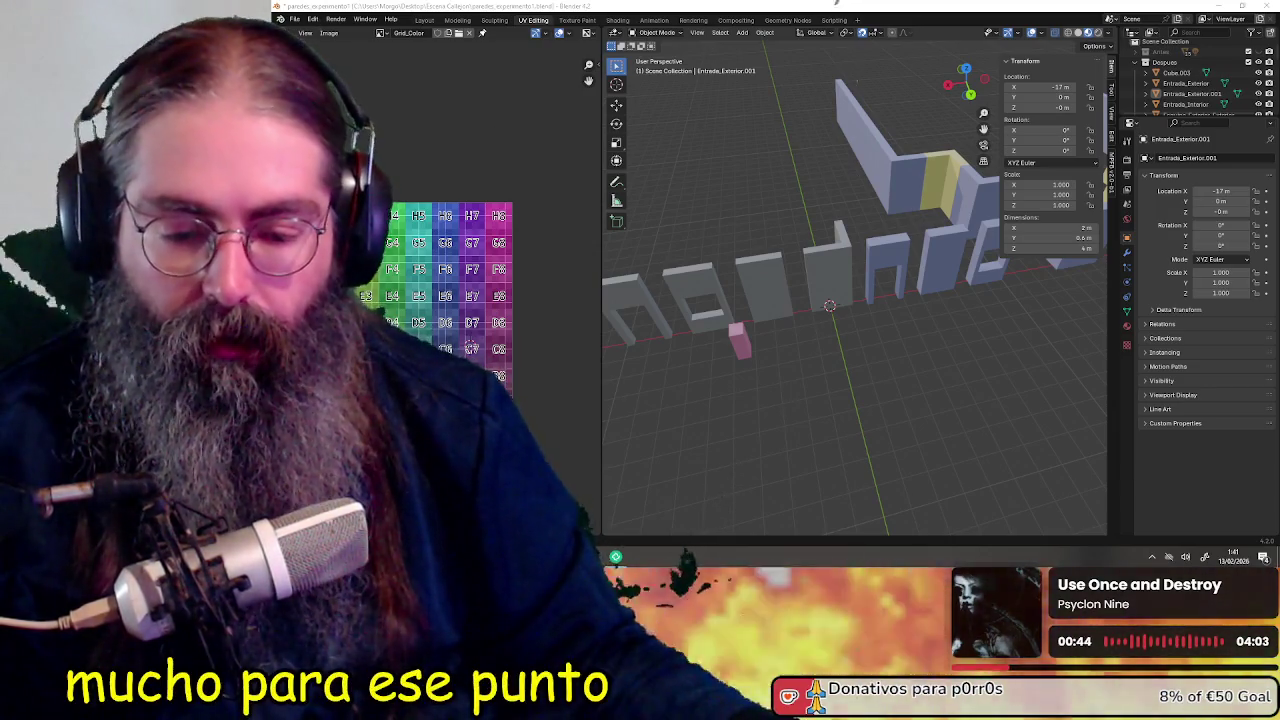
{"action": "key", "text": "alt+Tab"}
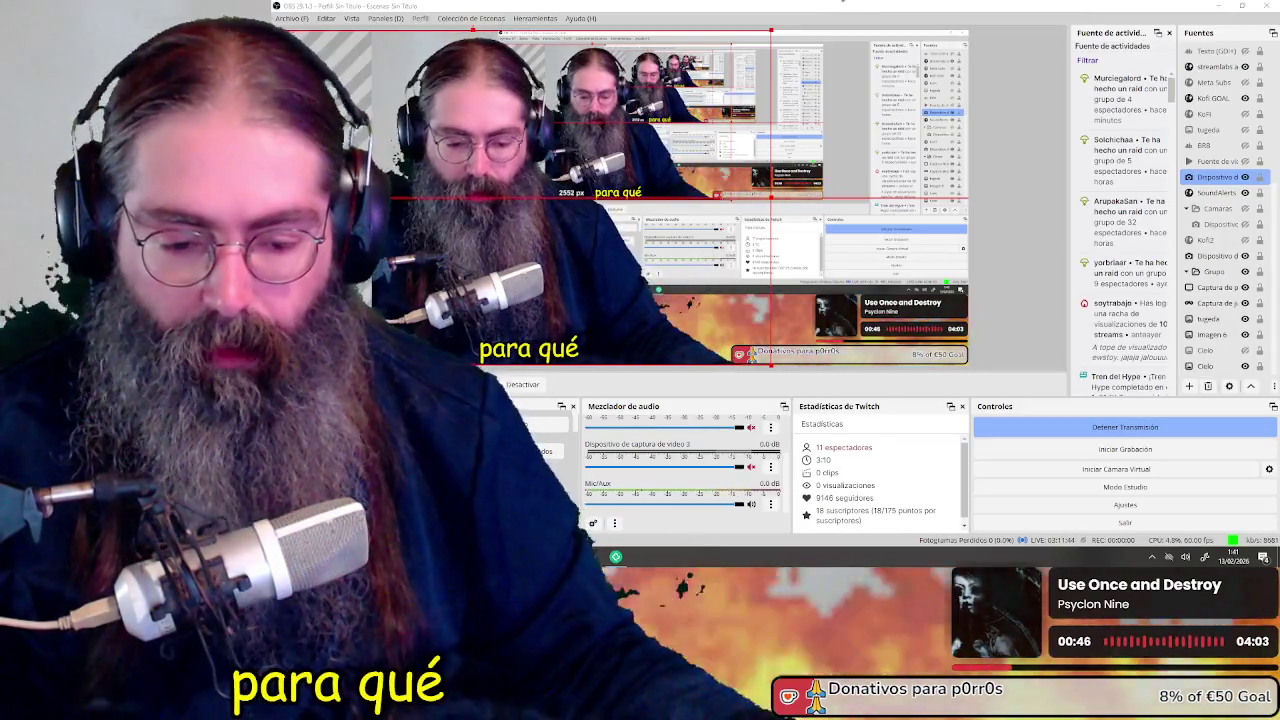
Switch between OBS Studio and Blender, ending with the Blender scene in front
{"action": "key", "text": "alt+Tab"}
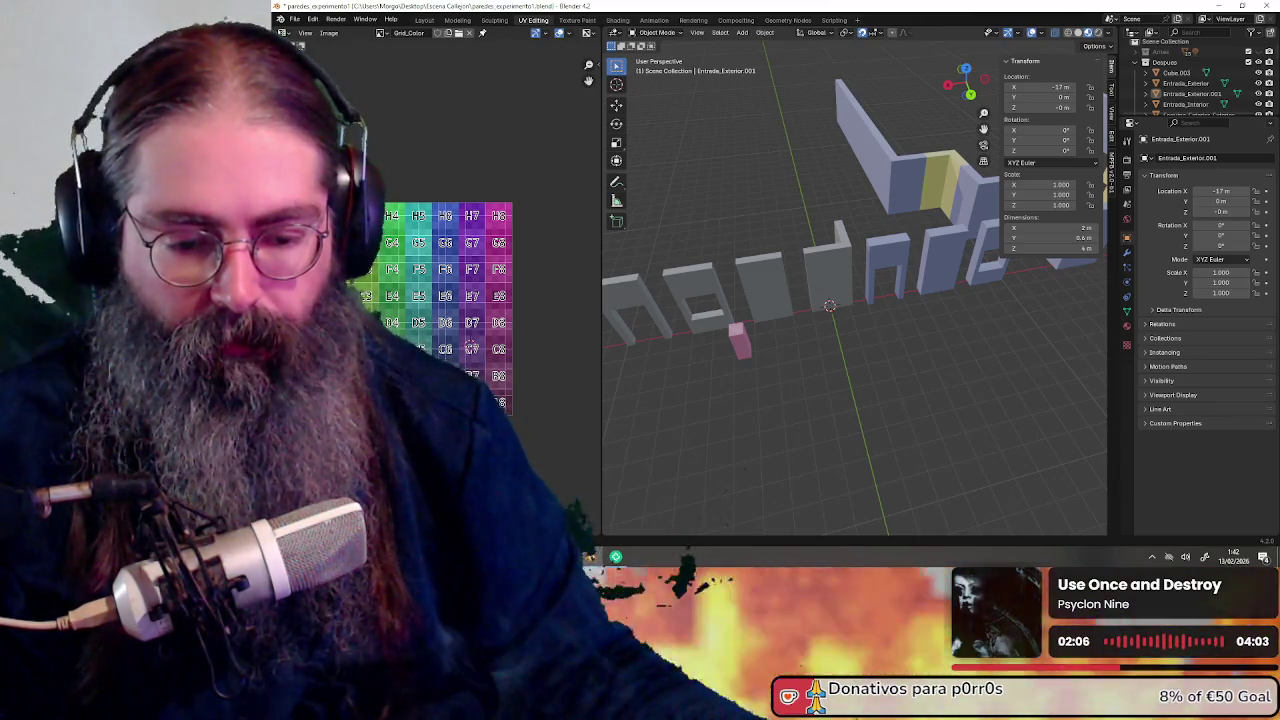
{"action": "key", "text": "alt+Tab"}
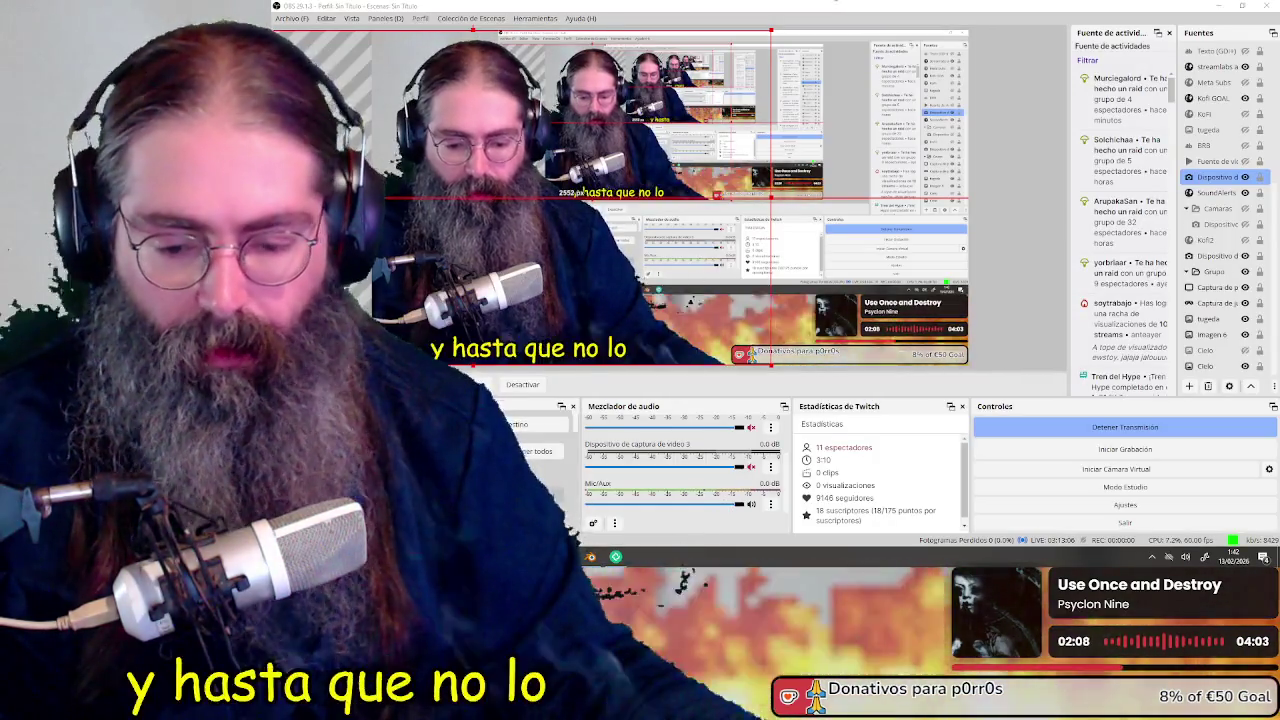
{"action": "key", "text": "alt+Tab"}
{"action": "key", "text": "alt+Tab"}
{"action": "key", "text": "alt+Tab"}
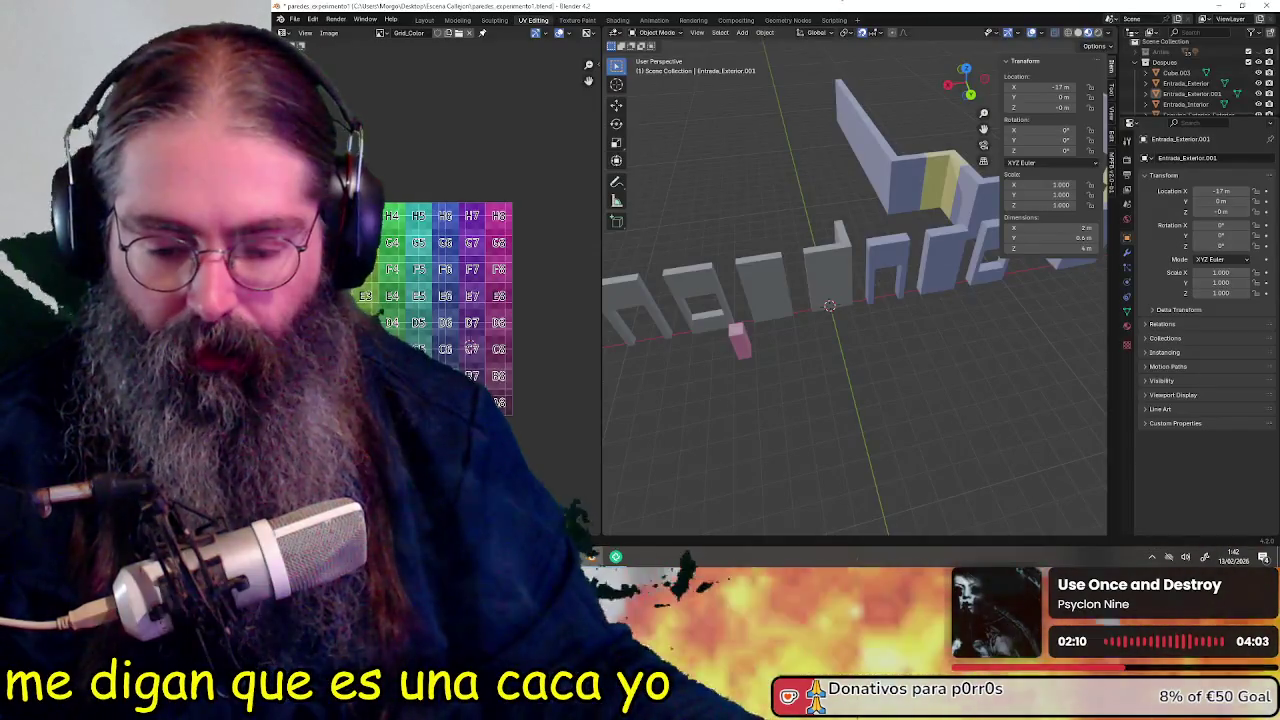
Orbit around the wall pieces, then flip to OBS Studio and back to Blender
{"action": "middle_click_drag", "start_coordinate": [881, 321], "coordinate": [833, 338]}
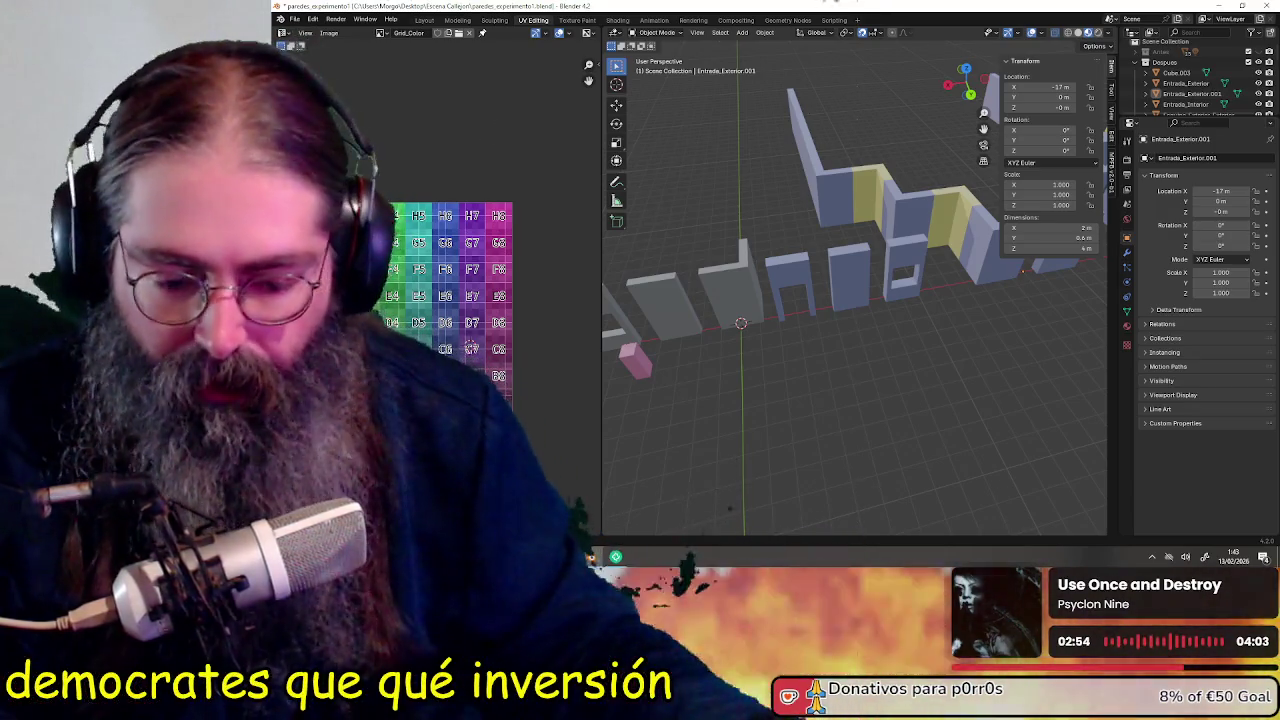
{"action": "key", "text": "alt+Tab"}
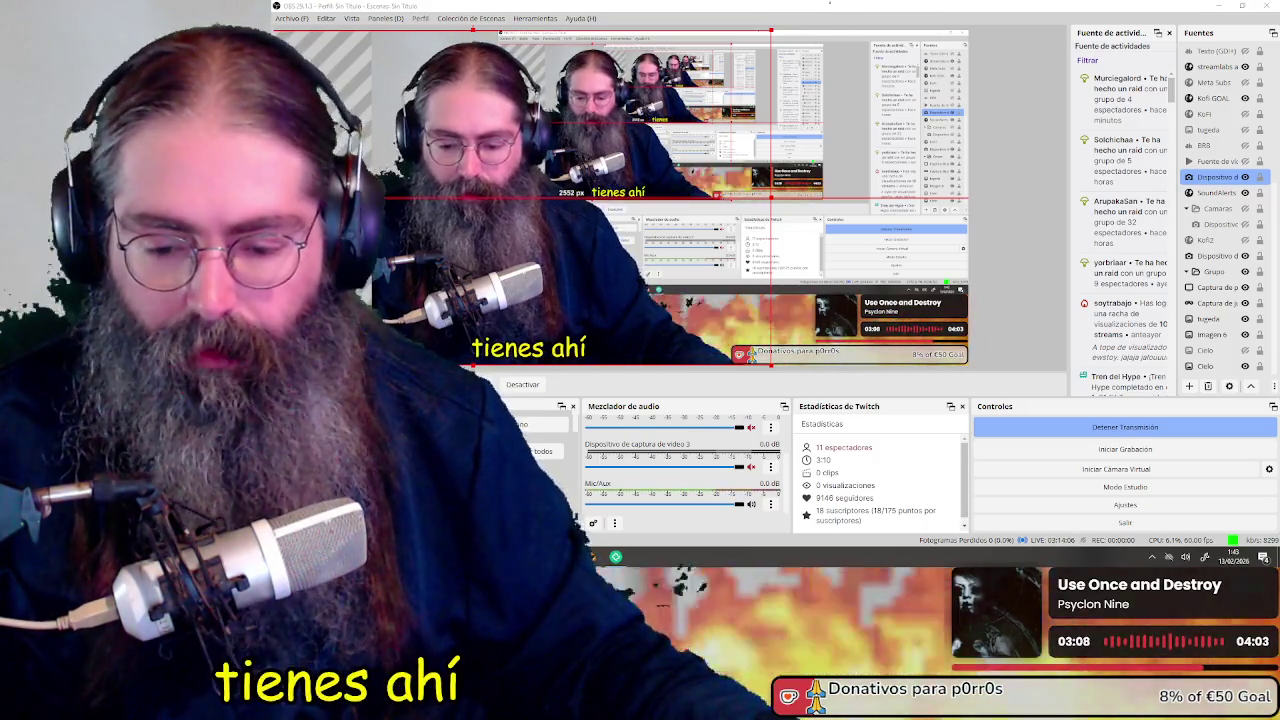
{"action": "key", "text": "alt+Tab"}
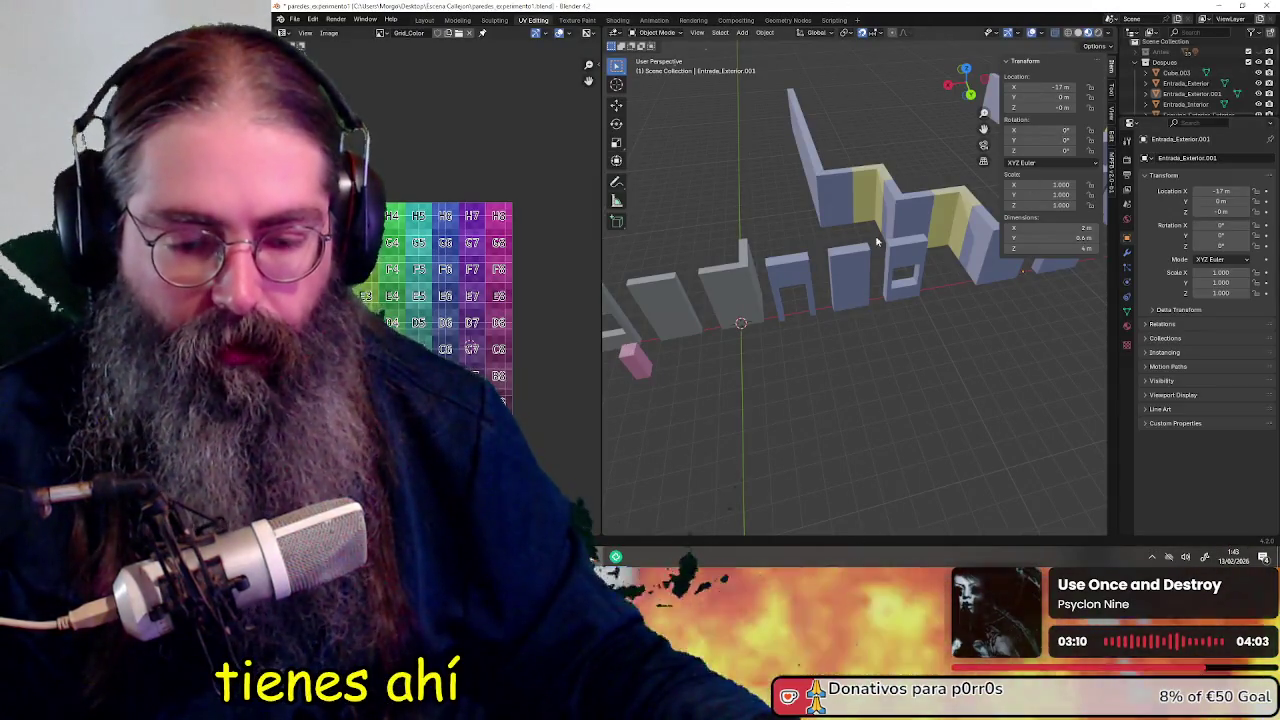
Orbit the wall view, then bring up the DreamVision Studio Demo Steamworks traffic page maximized
{"action": "middle_click_drag", "start_coordinate": [869, 348], "coordinate": [850, 346]}
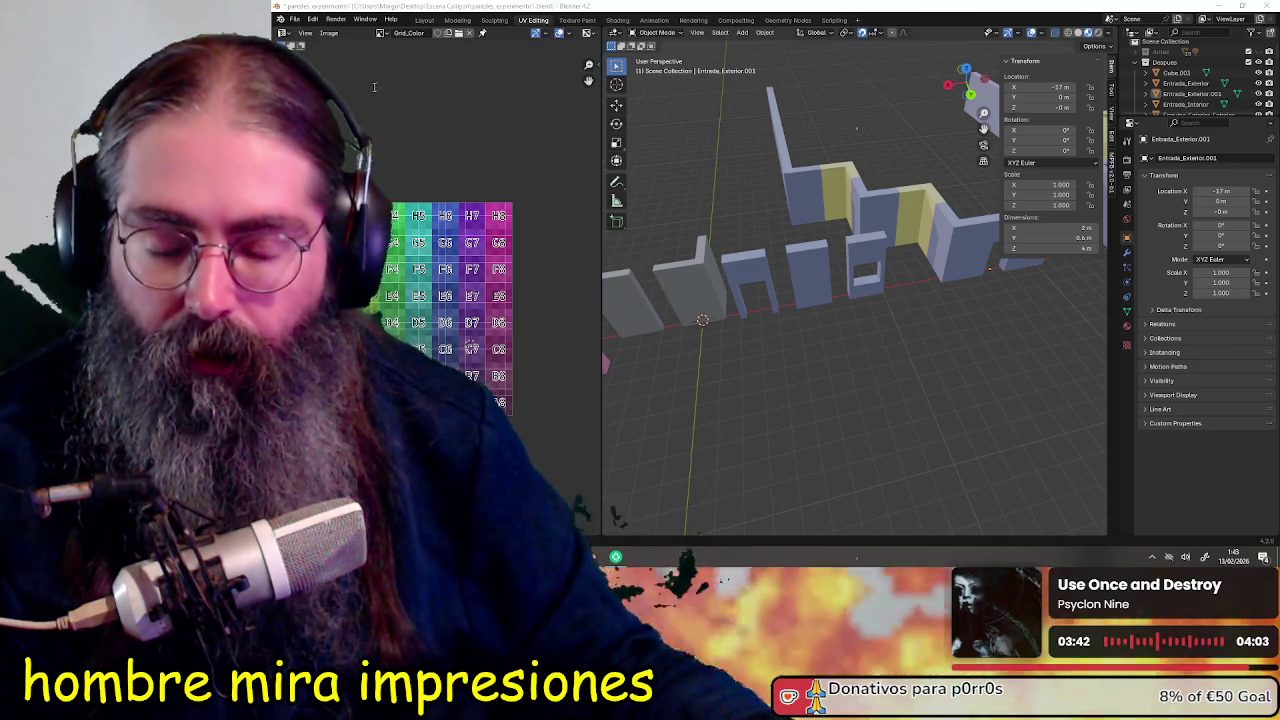
{"action": "key", "text": "alt+Tab"}
{"action": "double_click", "coordinate": [769, 133]}
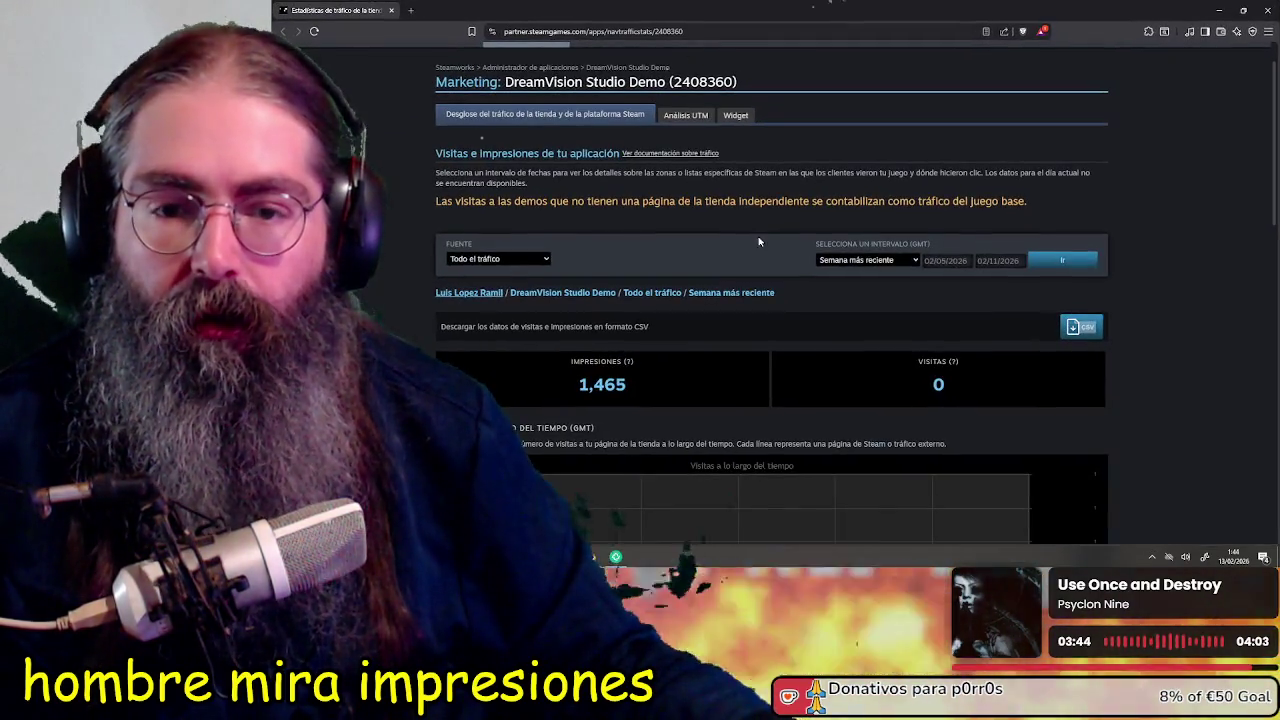
Set the traffic stats date range to 'Desde el principio' to show lifetime totals
{"action": "left_click", "coordinate": [900, 260]}
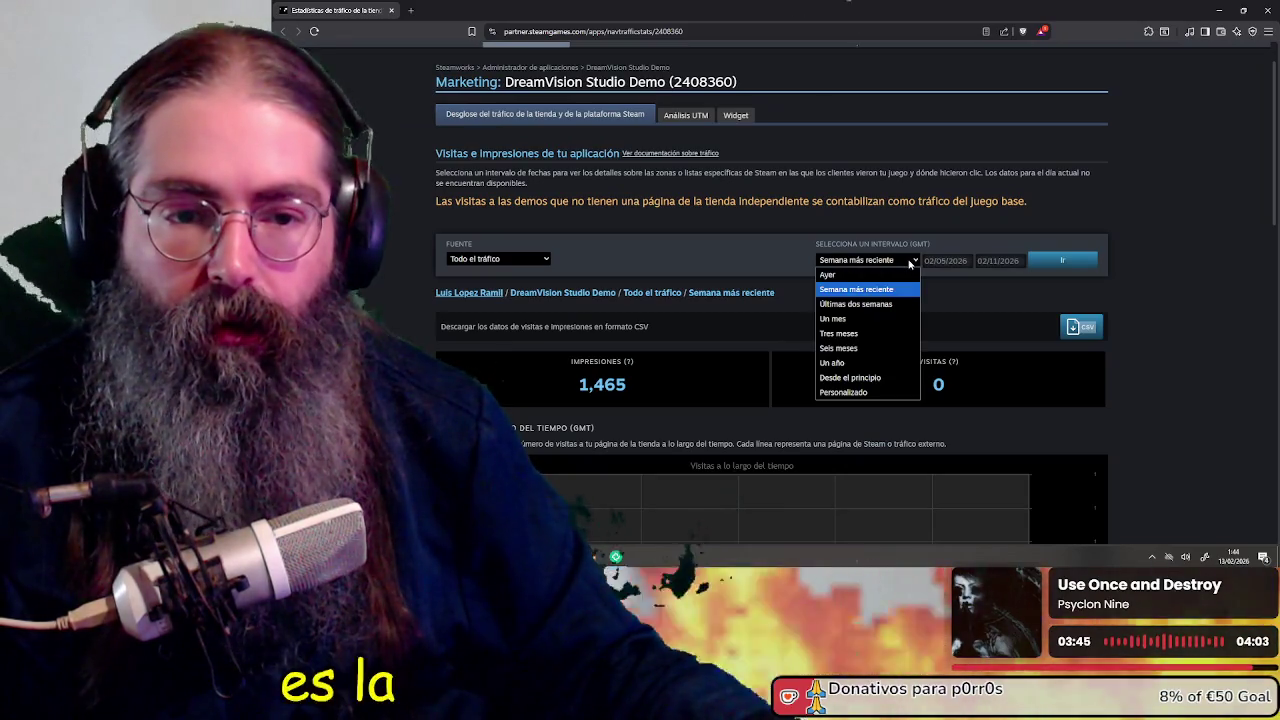
{"action": "left_click", "coordinate": [879, 378]}
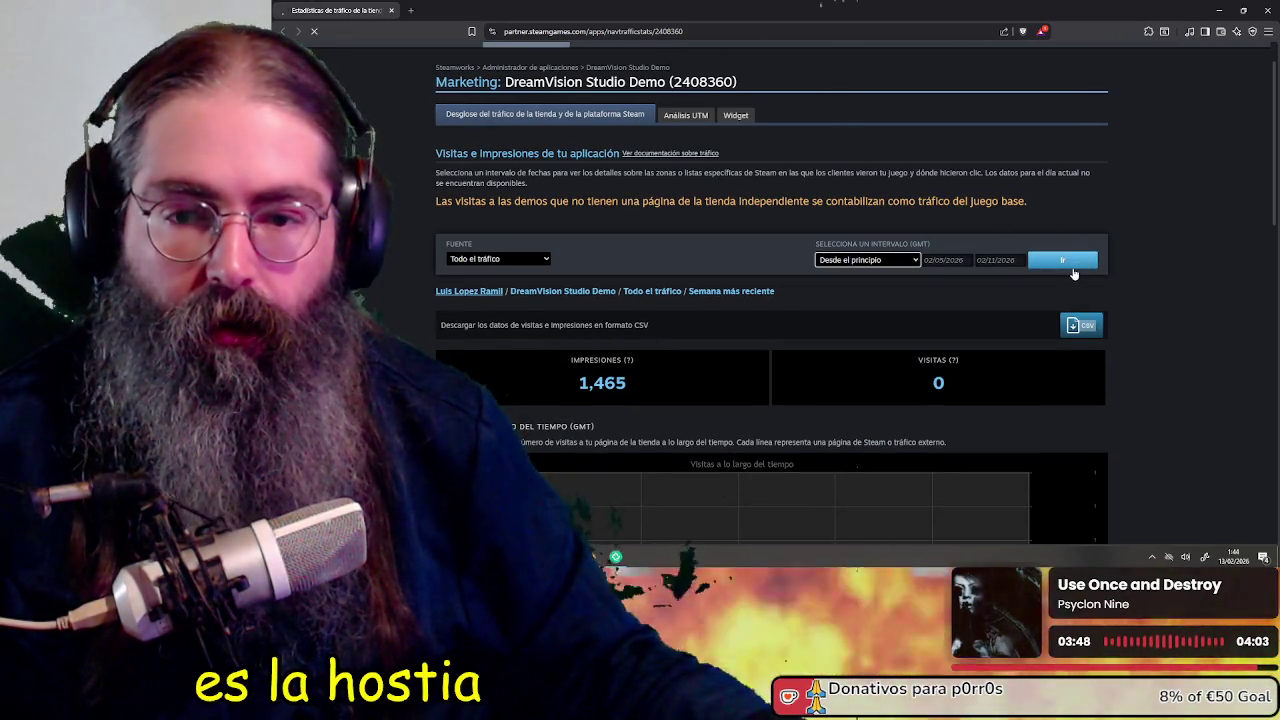
{"action": "scroll", "coordinate": [576, 198], "scroll_direction": "down", "scroll_amount": 3}
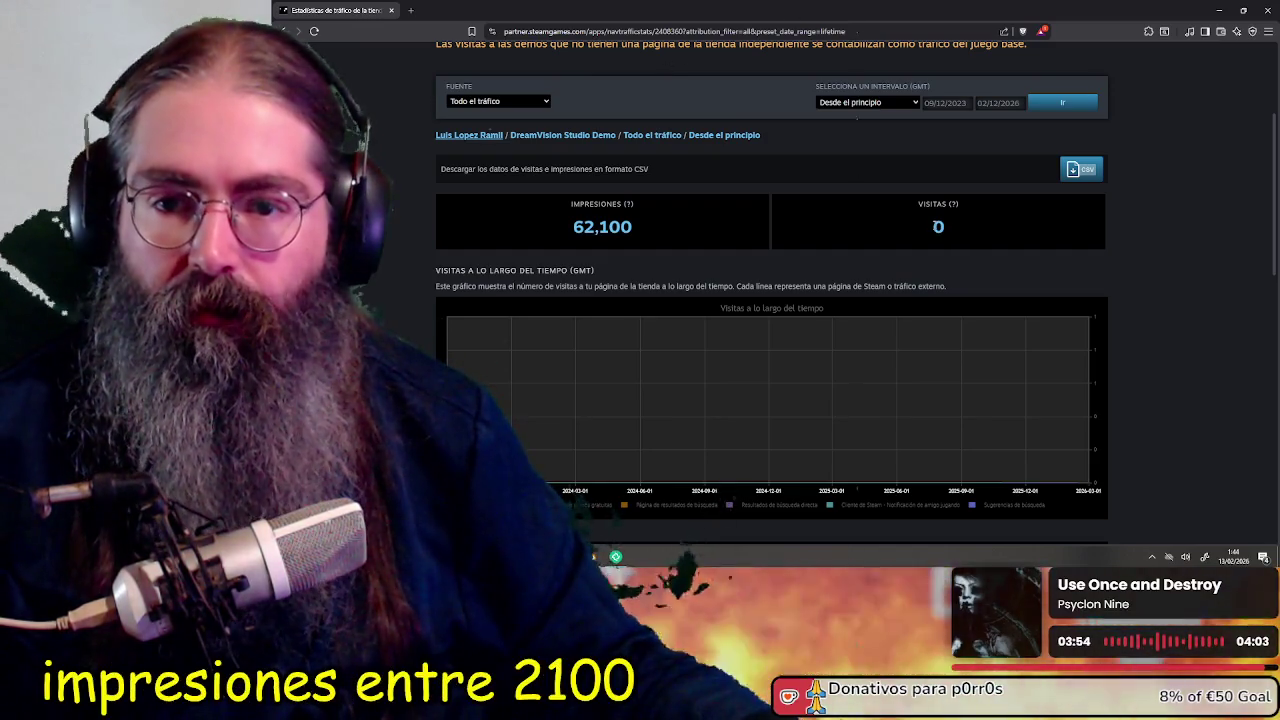
{"action": "scroll", "coordinate": [937, 226], "scroll_direction": "down", "scroll_amount": 2}
{"action": "scroll", "coordinate": [963, 220], "scroll_direction": "down", "scroll_amount": 2}
{"action": "scroll", "coordinate": [637, 229], "scroll_direction": "down", "scroll_amount": 3}
Scroll through the impressions chart and per-page breakdown table, ending back at the top
{"action": "scroll", "coordinate": [963, 184], "scroll_direction": "up", "scroll_amount": 1}
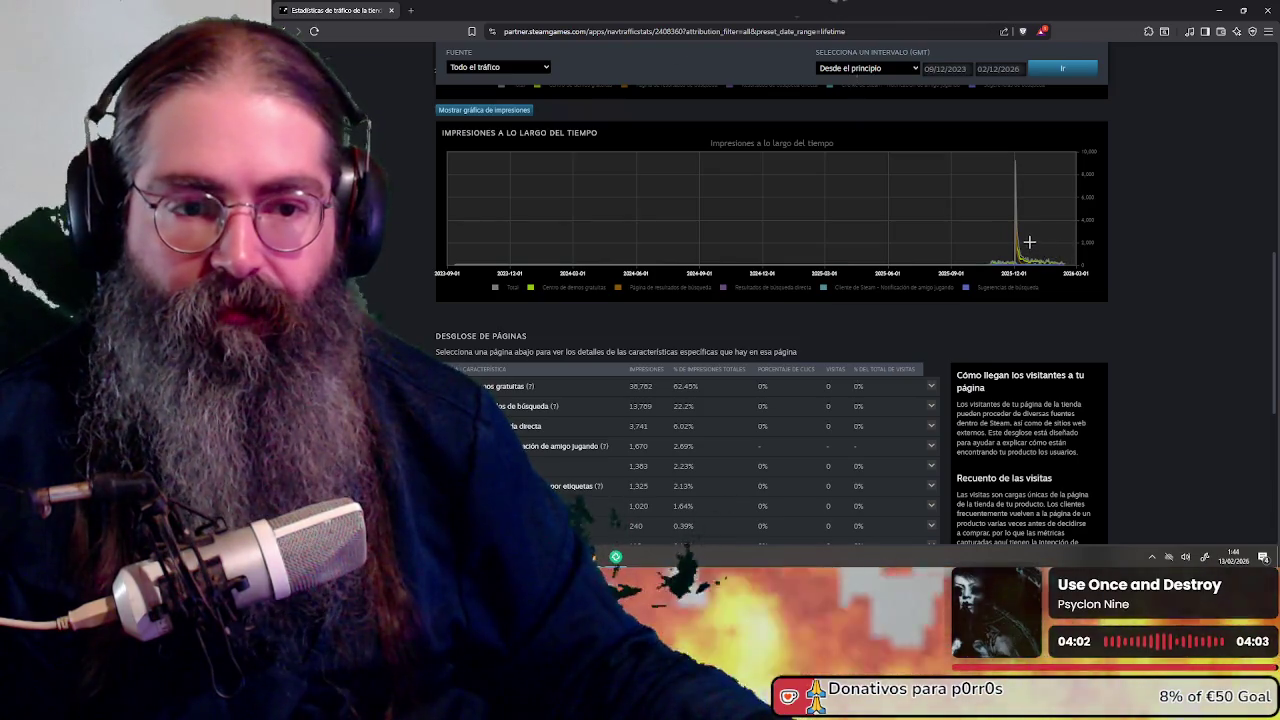
{"action": "scroll", "coordinate": [1016, 240], "scroll_direction": "up", "scroll_amount": 2}
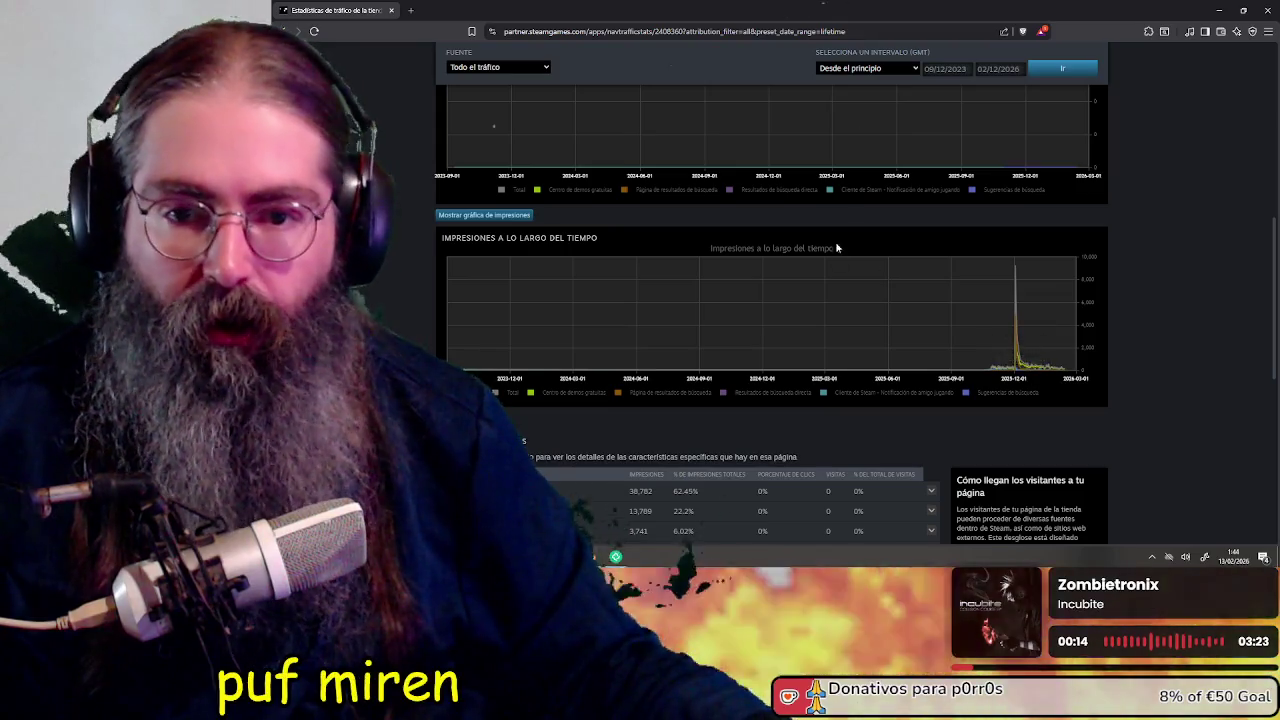
{"action": "scroll", "coordinate": [840, 230], "scroll_direction": "up", "scroll_amount": 4}
{"action": "scroll", "coordinate": [760, 240], "scroll_direction": "down", "scroll_amount": 2}
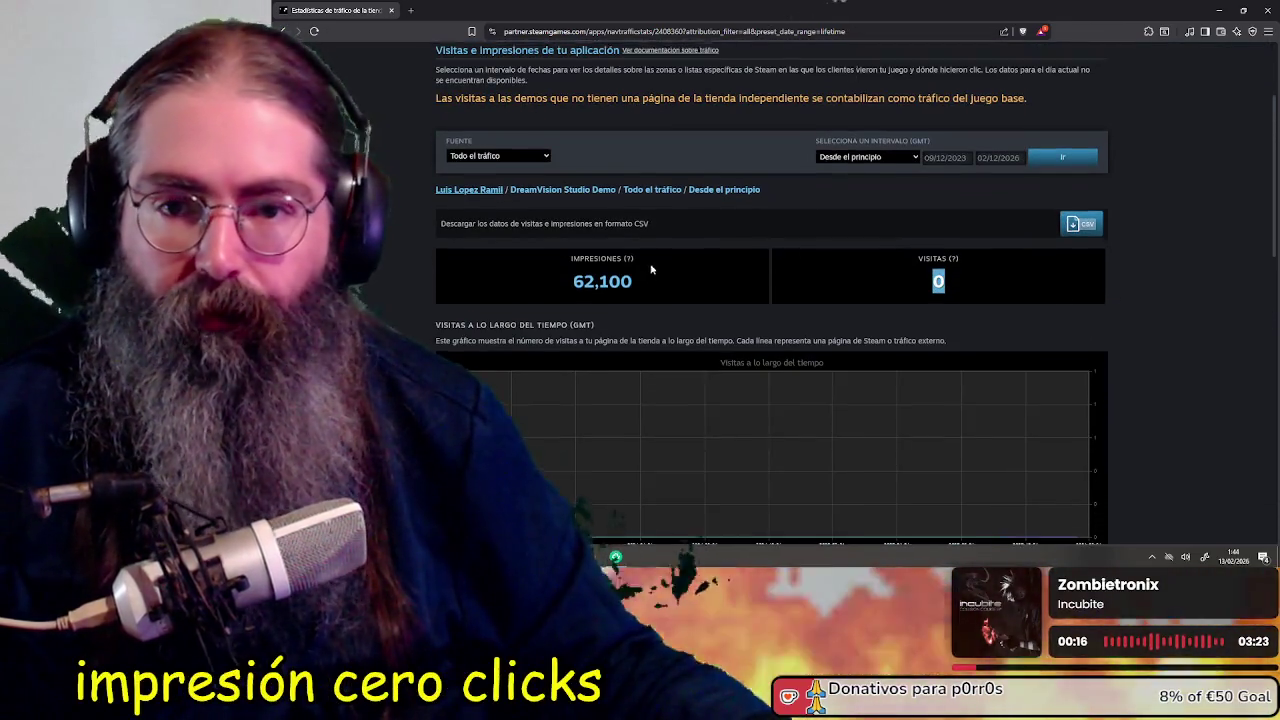
{"action": "scroll", "coordinate": [650, 220], "scroll_direction": "up", "scroll_amount": 3}
{"action": "scroll", "coordinate": [1005, 270], "scroll_direction": "down", "scroll_amount": 3}
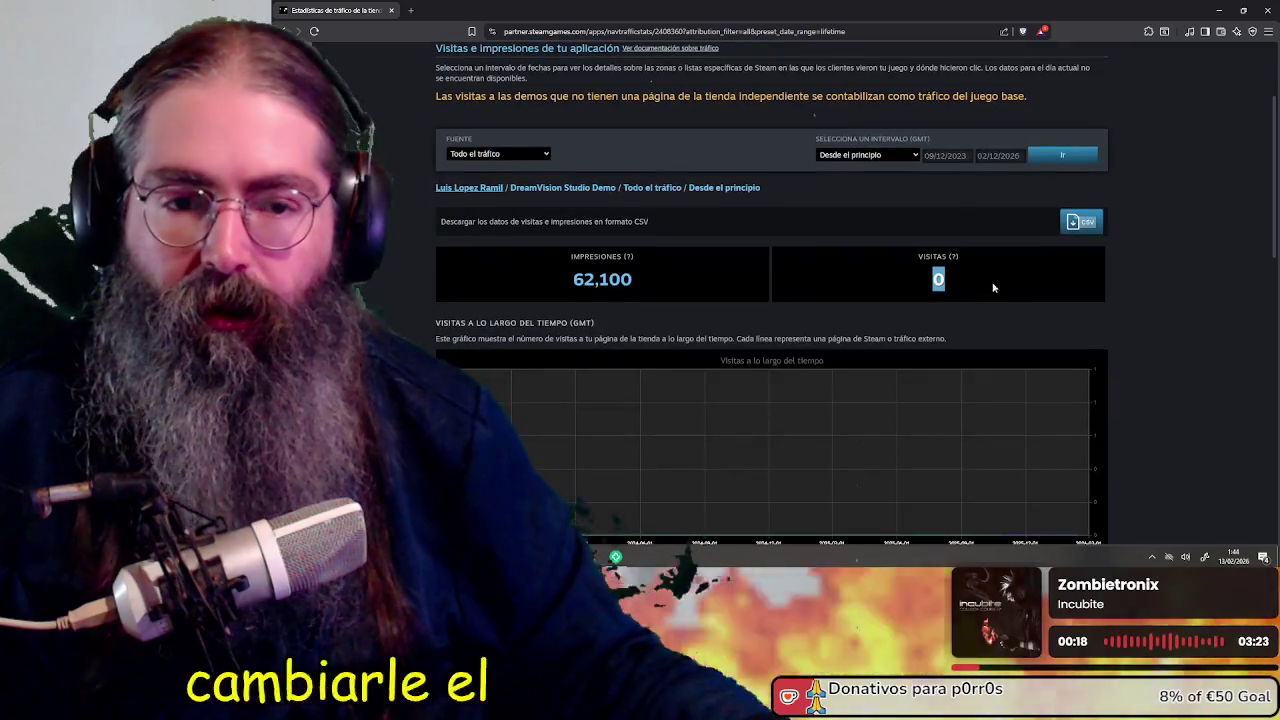
{"action": "scroll", "coordinate": [900, 225], "scroll_direction": "down", "scroll_amount": 3}
{"action": "scroll", "coordinate": [946, 247], "scroll_direction": "down", "scroll_amount": 3}
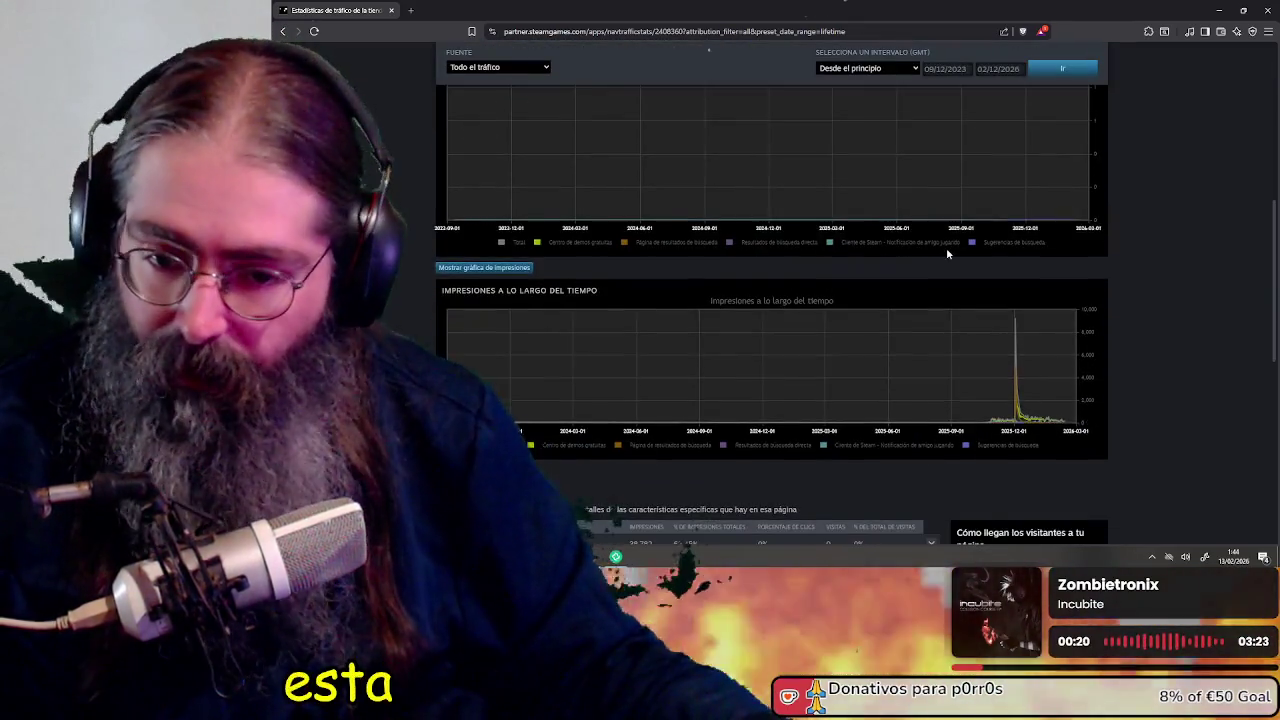
{"action": "scroll", "coordinate": [947, 248], "scroll_direction": "down", "scroll_amount": 4}
{"action": "scroll", "coordinate": [947, 248], "scroll_direction": "down", "scroll_amount": 3}
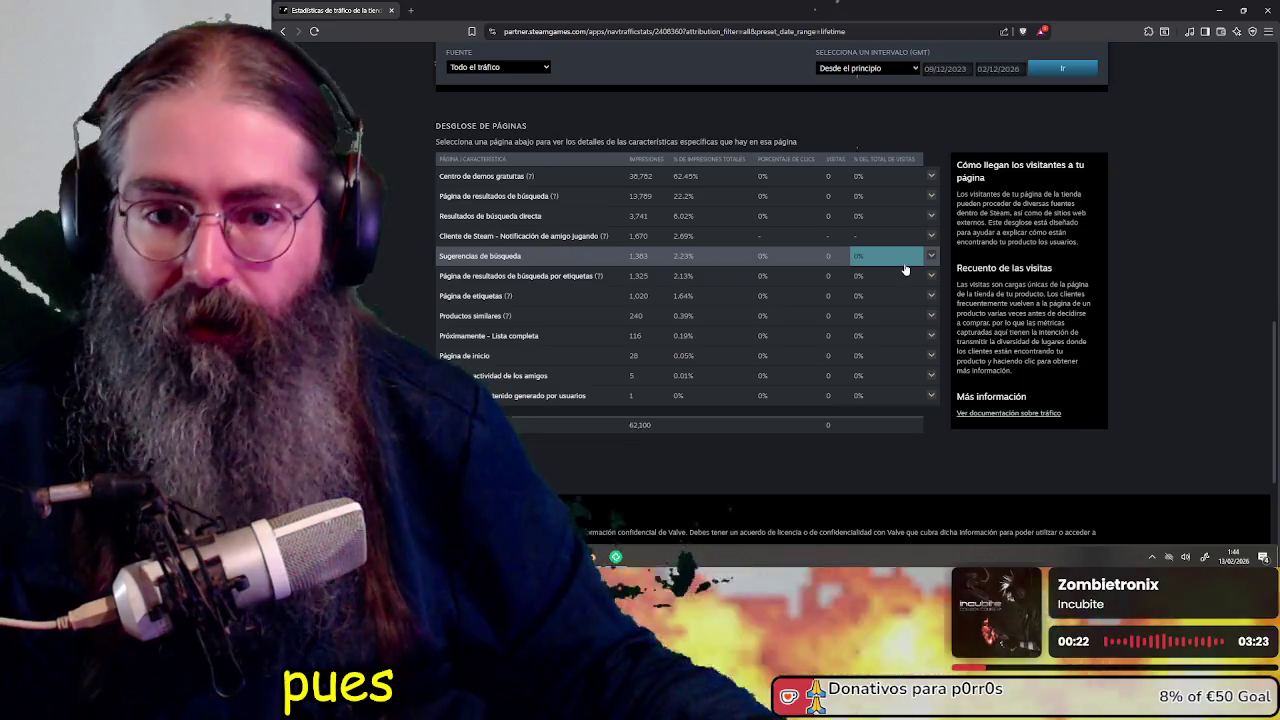
{"action": "scroll", "coordinate": [900, 265], "scroll_direction": "up", "scroll_amount": 1}
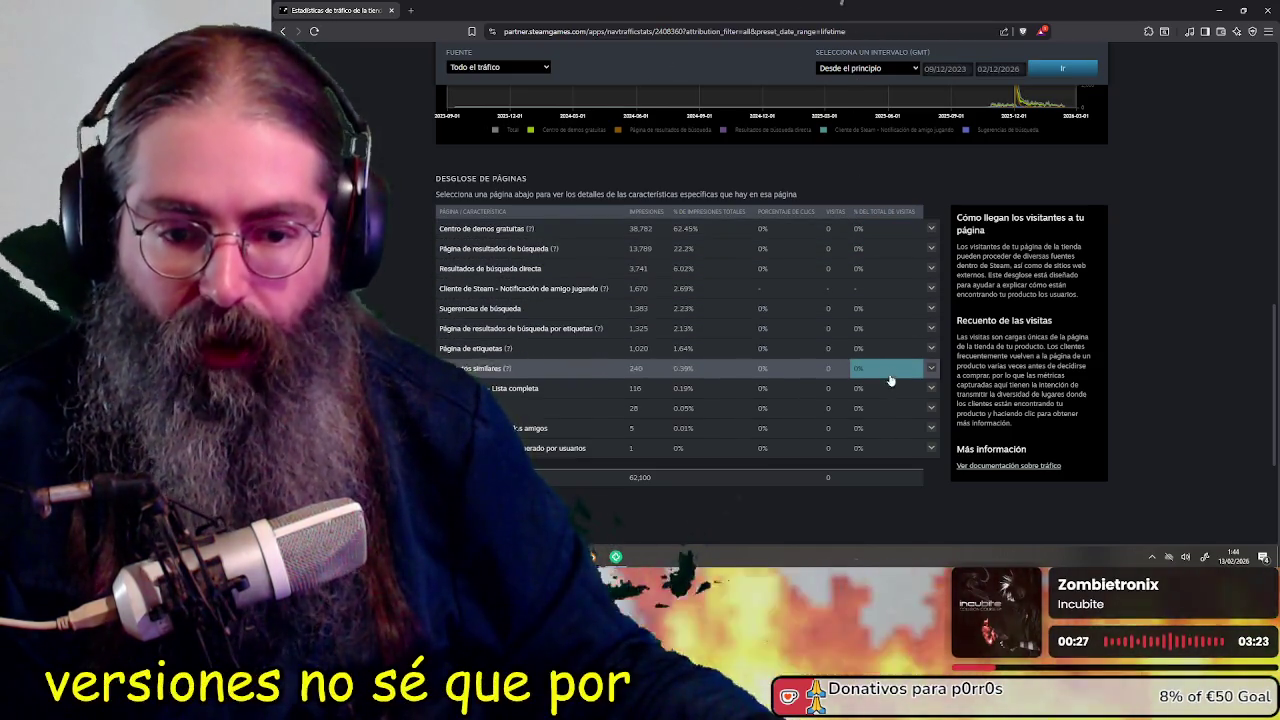
{"action": "scroll", "coordinate": [667, 315], "scroll_direction": "down", "scroll_amount": 1}
{"action": "scroll", "coordinate": [667, 315], "scroll_direction": "down", "scroll_amount": 1}
{"action": "scroll", "coordinate": [886, 340], "scroll_direction": "up", "scroll_amount": 3}
{"action": "scroll", "coordinate": [890, 322], "scroll_direction": "up", "scroll_amount": 3}
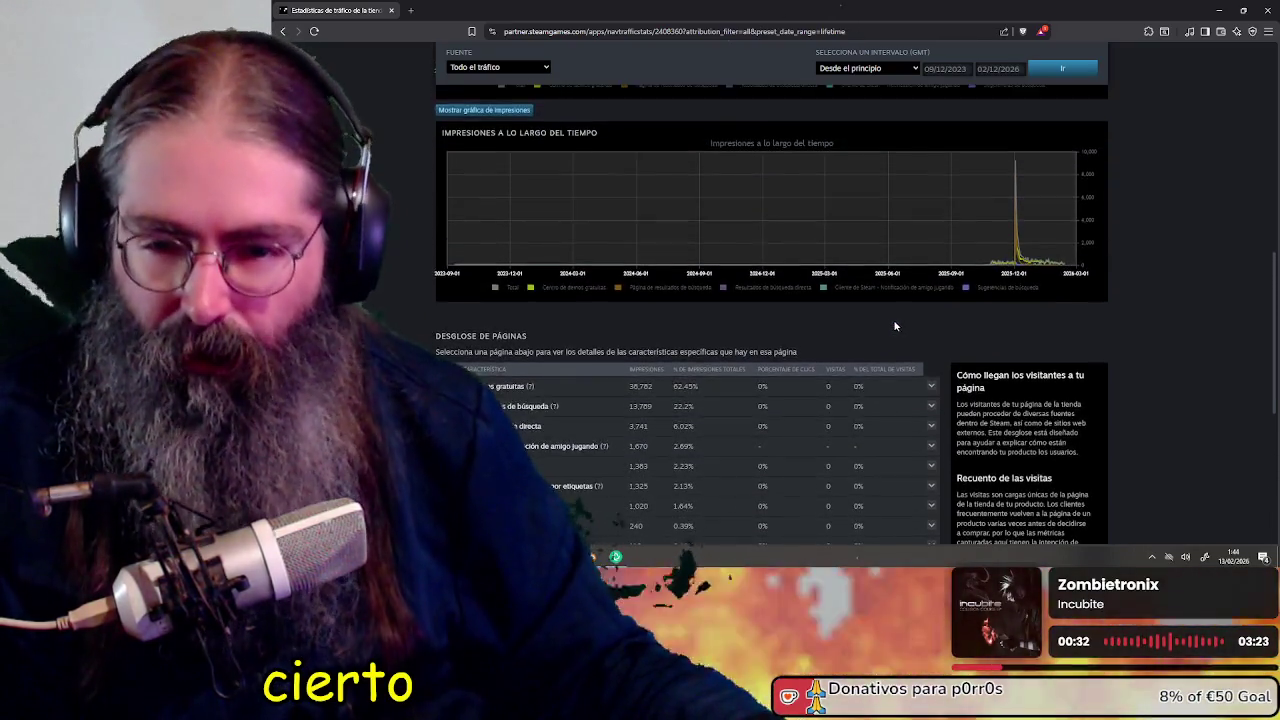
{"action": "scroll", "coordinate": [900, 315], "scroll_direction": "up", "scroll_amount": 3}
{"action": "scroll", "coordinate": [912, 295], "scroll_direction": "up", "scroll_amount": 2}
{"action": "scroll", "coordinate": [918, 284], "scroll_direction": "up", "scroll_amount": 2}
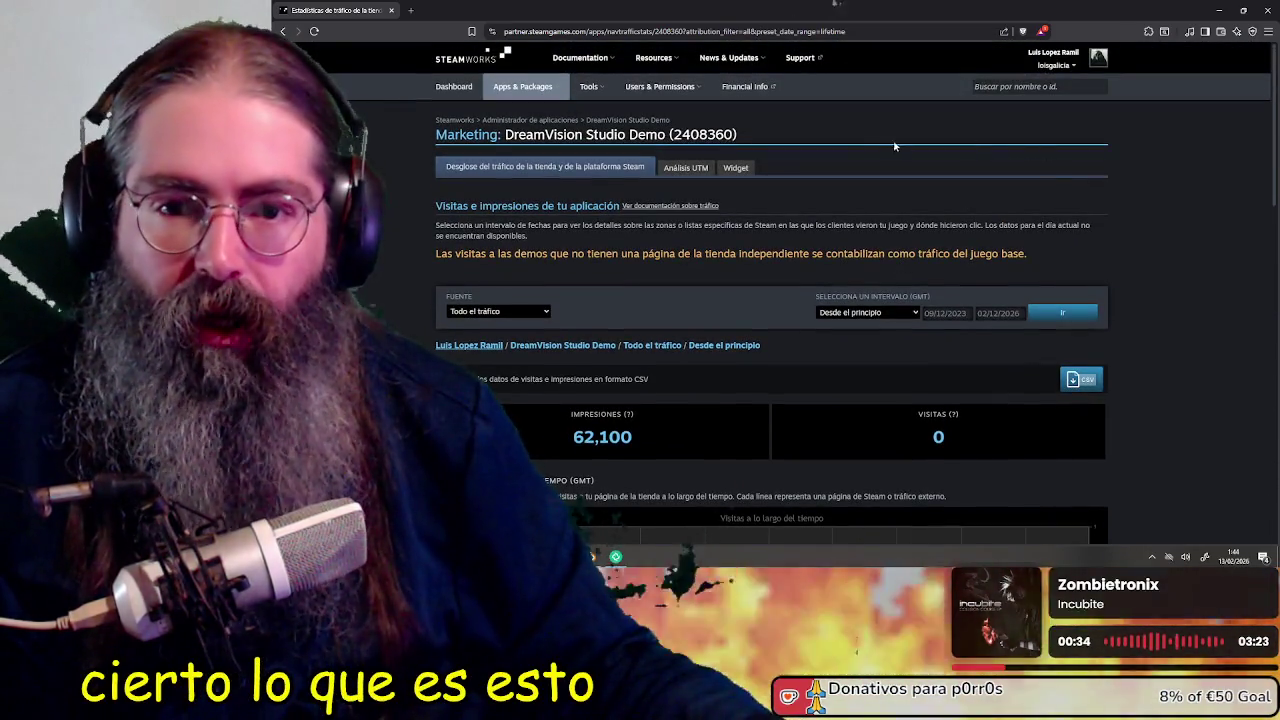
Drag the browser aside to bring Blender forward and orbit around the wall pieces
{"action": "mouse_move", "coordinate": [442, 10]}
{"action": "left_mouse_down"}
{"action": "mouse_move", "coordinate": [1160, 503]}
{"action": "mouse_move", "coordinate": [1279, 150]}
{"action": "left_mouse_up"}
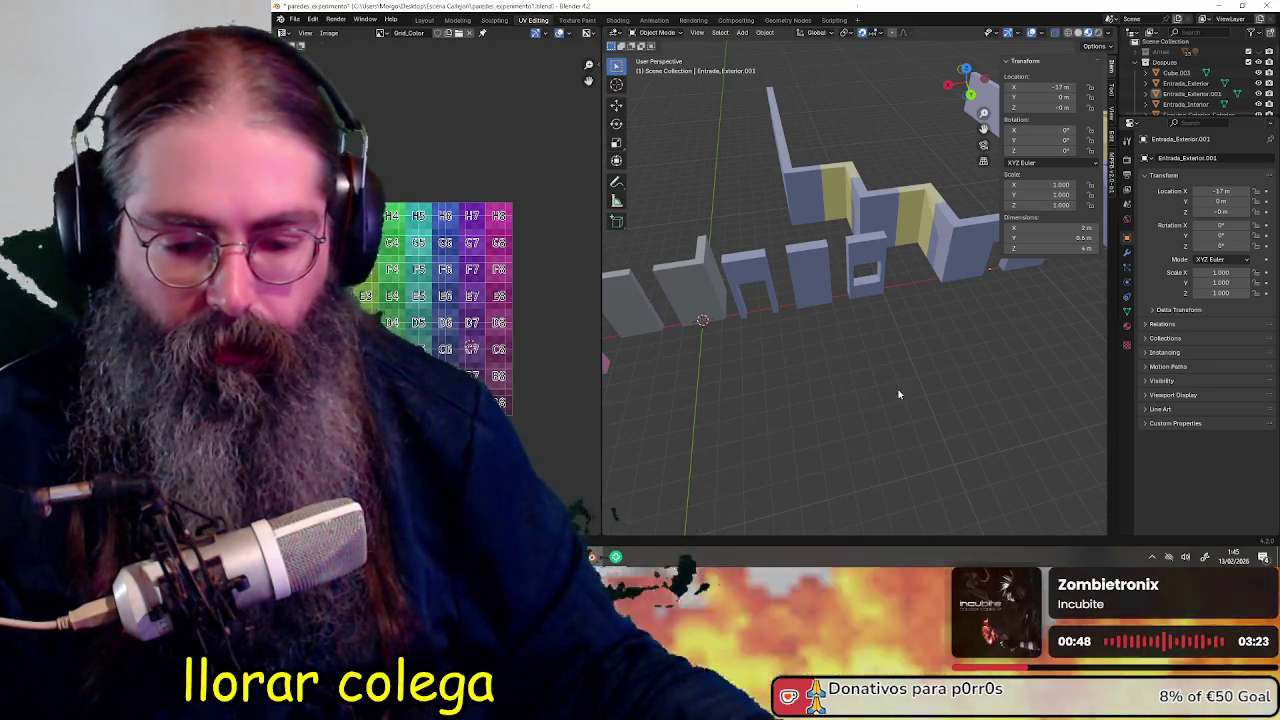
{"action": "middle_click_drag", "start_coordinate": [937, 403], "coordinate": [917, 378]}
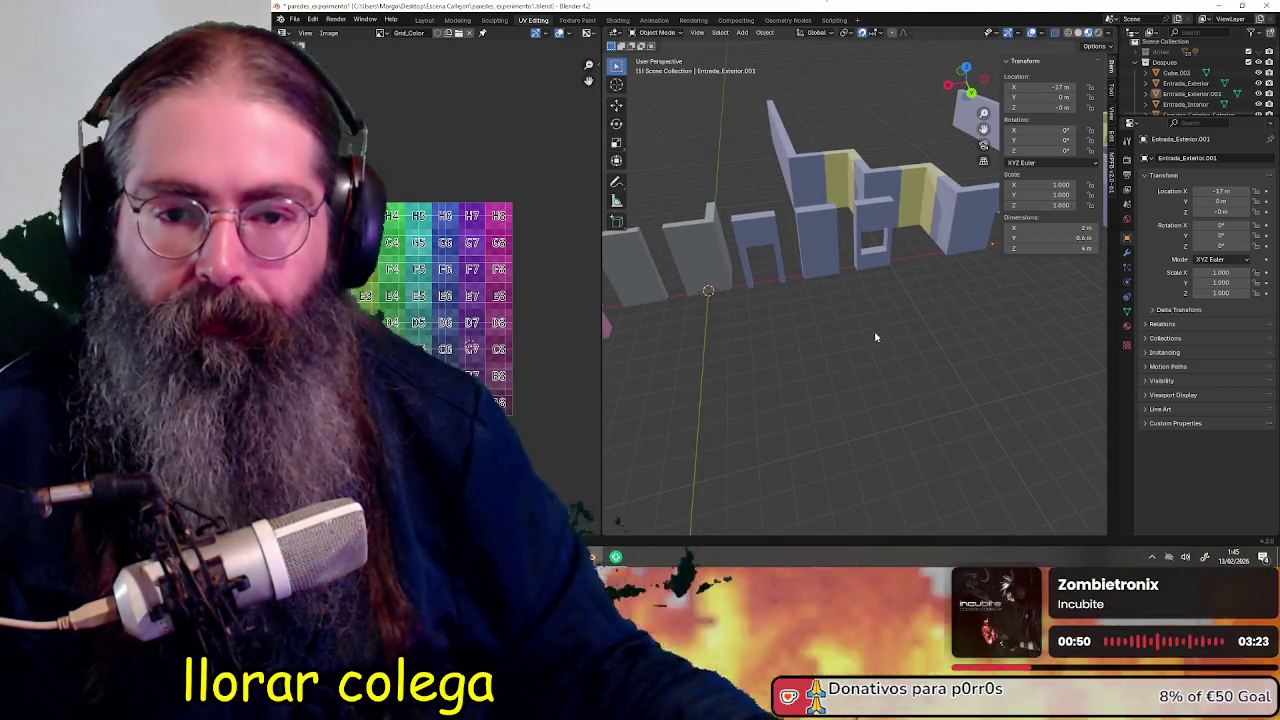
{"action": "middle_click_drag", "start_coordinate": [881, 338], "coordinate": [937, 394]}
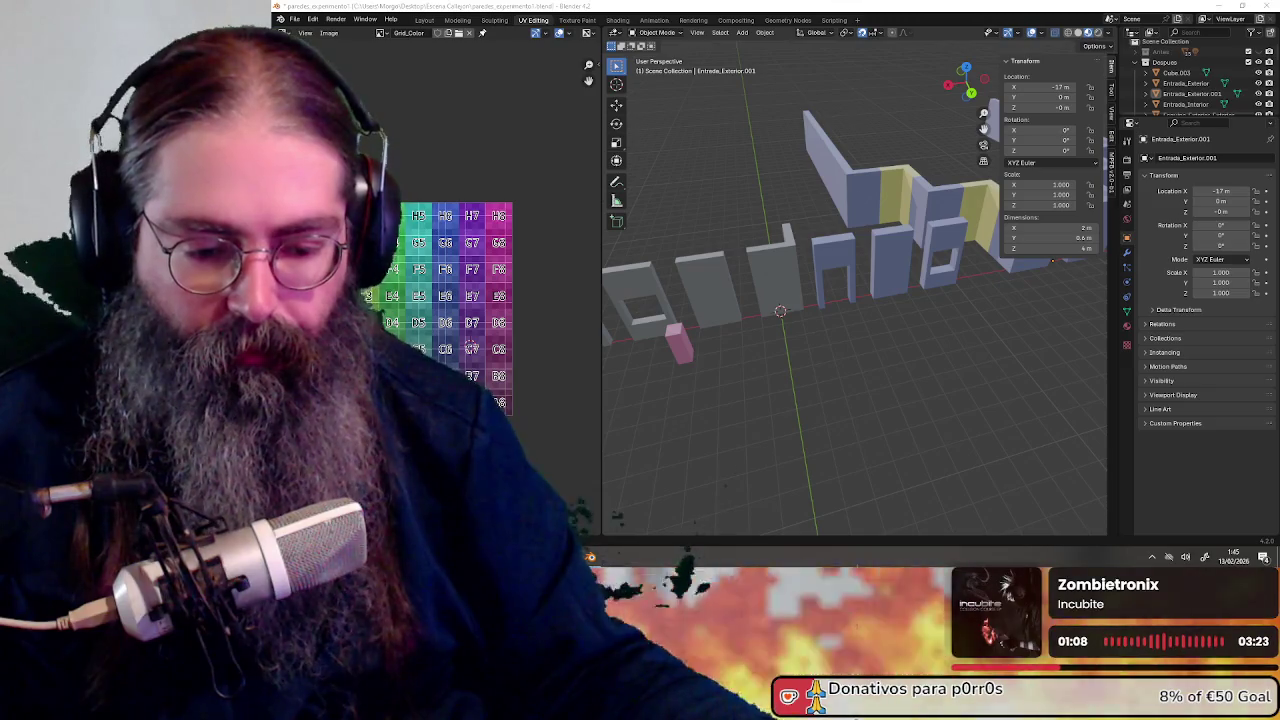
View the doorway pieces from higher above, then open Windows 'Notificaciones y acciones' settings
{"action": "mouse_move", "coordinate": [1000, 351]}
{"action": "middle_mouse_down"}
{"action": "mouse_move", "coordinate": [948, 322]}
{"action": "mouse_move", "coordinate": [986, 339]}
{"action": "middle_mouse_up"}
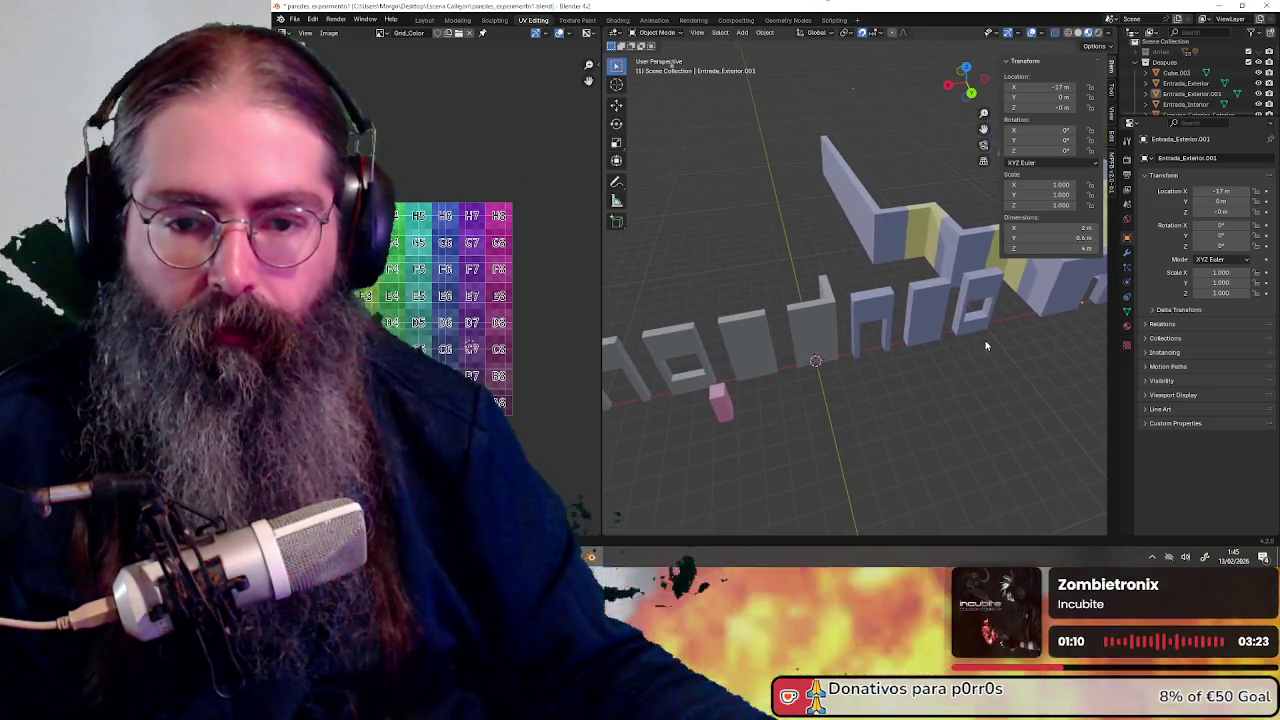
{"action": "scroll", "coordinate": [893, 400], "scroll_direction": "up", "scroll_amount": 2}
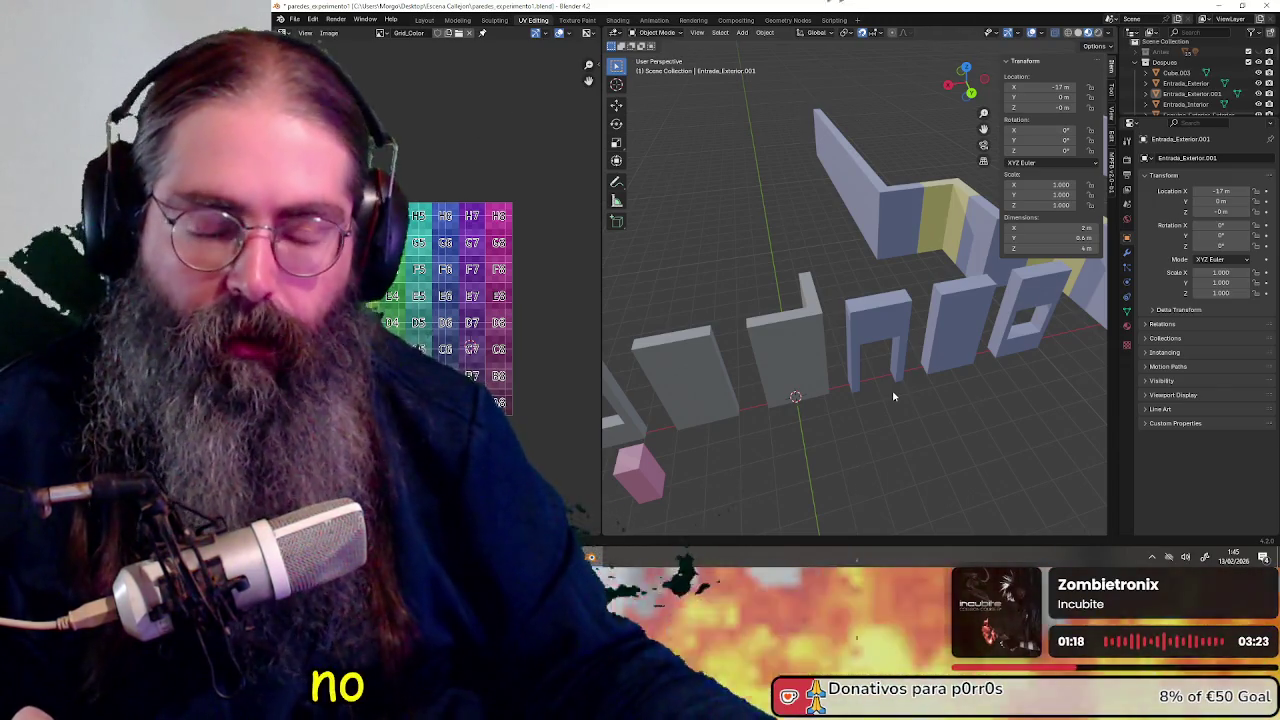
{"action": "middle_click_drag", "start_coordinate": [893, 397], "coordinate": [924, 413]}
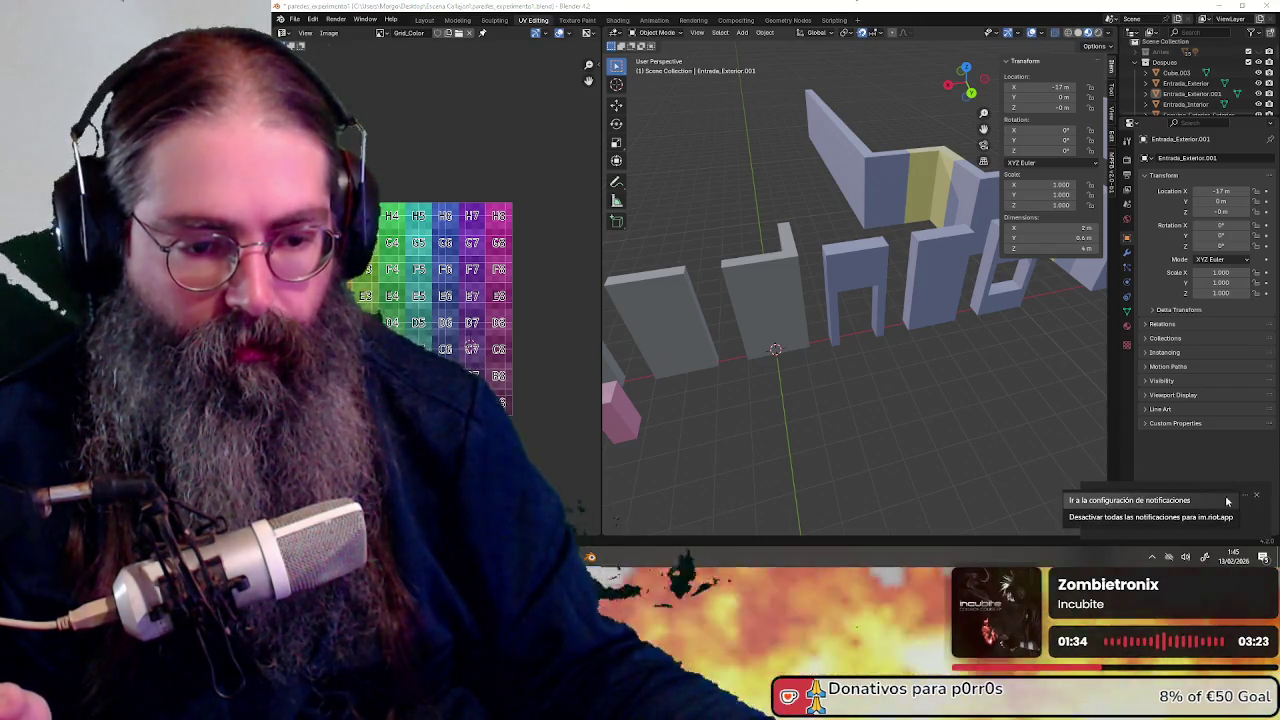
{"action": "left_click", "coordinate": [1205, 505]}
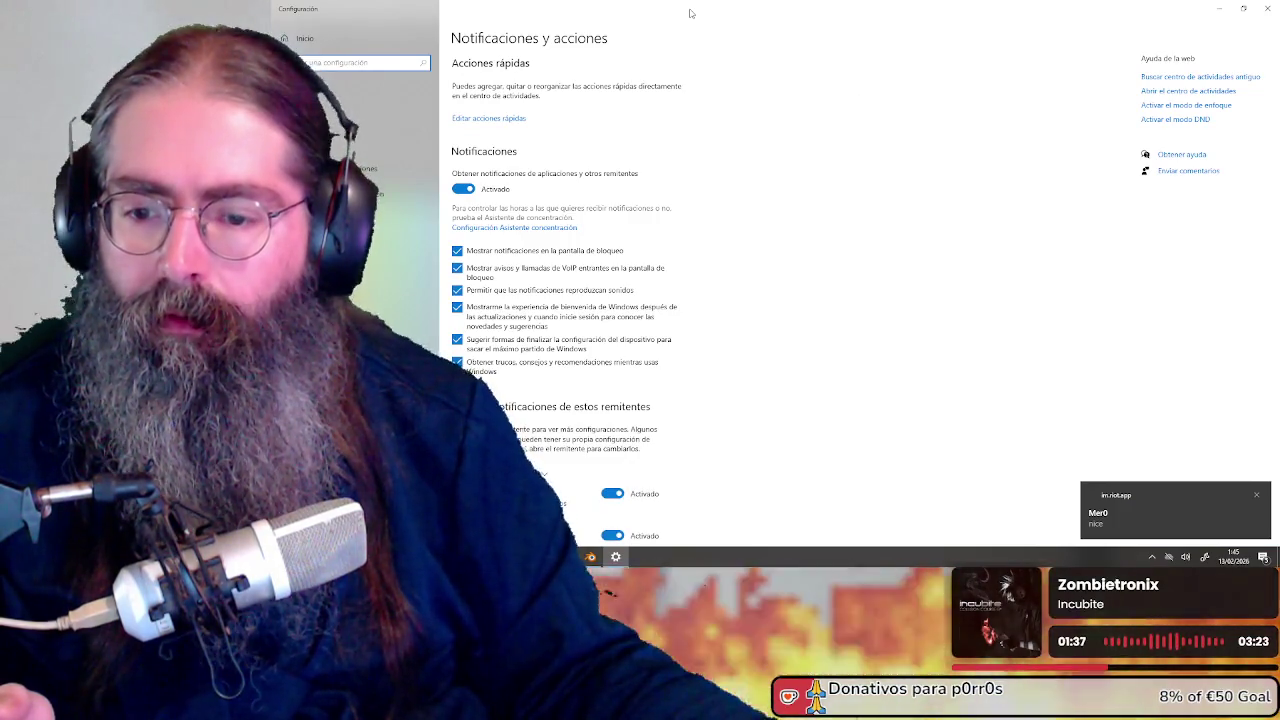
{"action": "scroll", "coordinate": [742, 273], "scroll_direction": "down", "scroll_amount": 5}
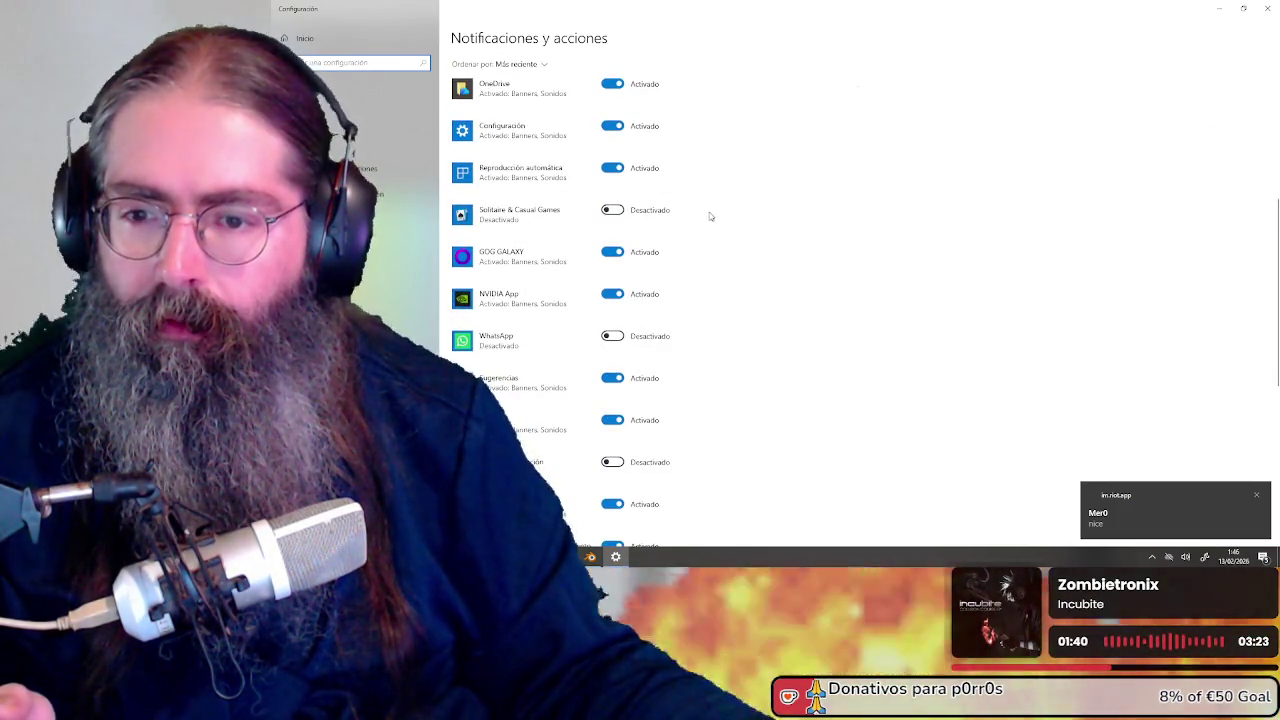
{"action": "key", "text": "super+Down"}
{"action": "key", "text": "super+Down"}
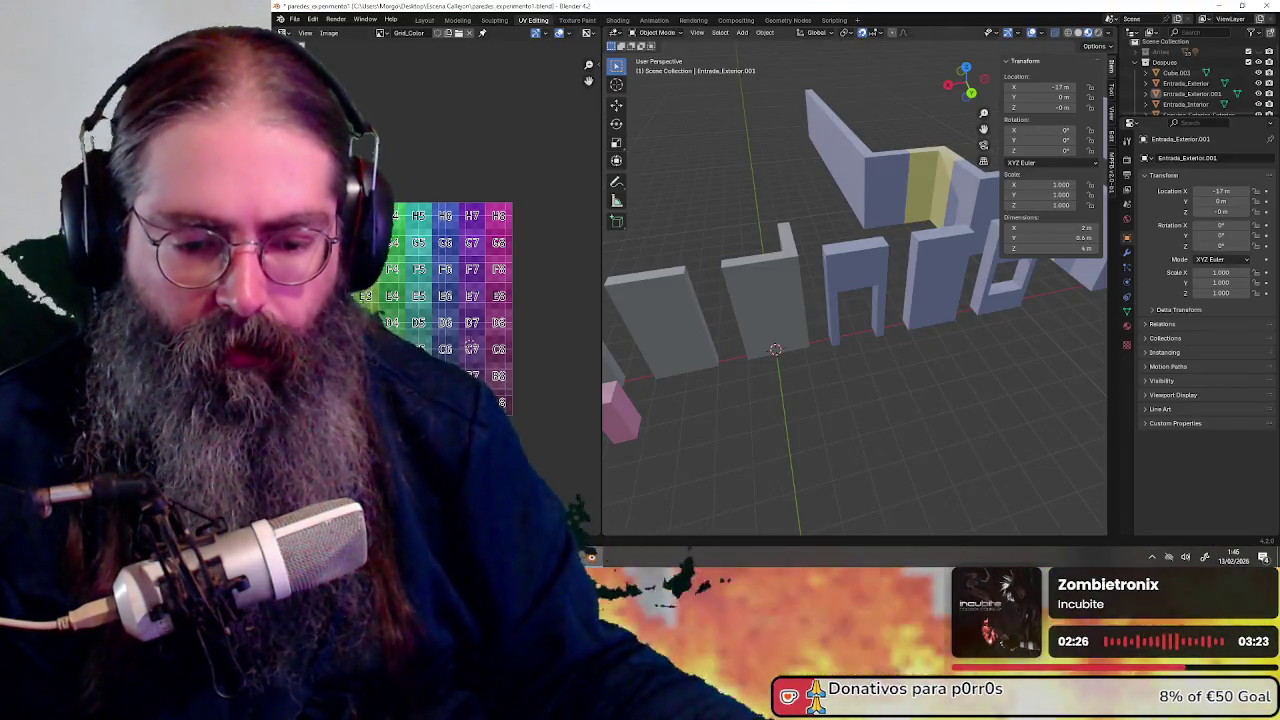
{"action": "mouse_move", "coordinate": [938, 373]}
{"action": "middle_mouse_down"}
{"action": "mouse_move", "coordinate": [973, 362]}
{"action": "mouse_move", "coordinate": [776, 350]}
{"action": "mouse_move", "coordinate": [830, 430]}
{"action": "mouse_move", "coordinate": [897, 430]}
{"action": "middle_mouse_up"}
{"action": "scroll", "coordinate": [835, 433], "scroll_direction": "down", "scroll_amount": 4}
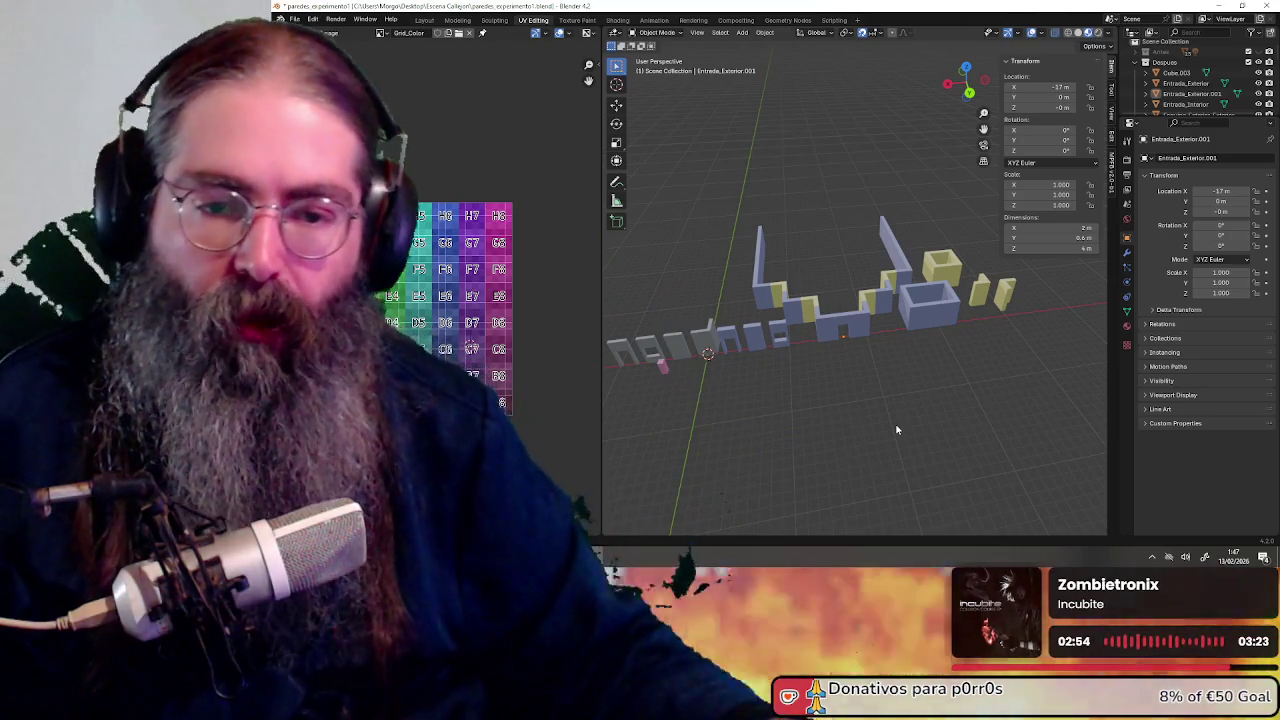
{"action": "middle_click_drag", "start_coordinate": [788, 413], "coordinate": [872, 432]}
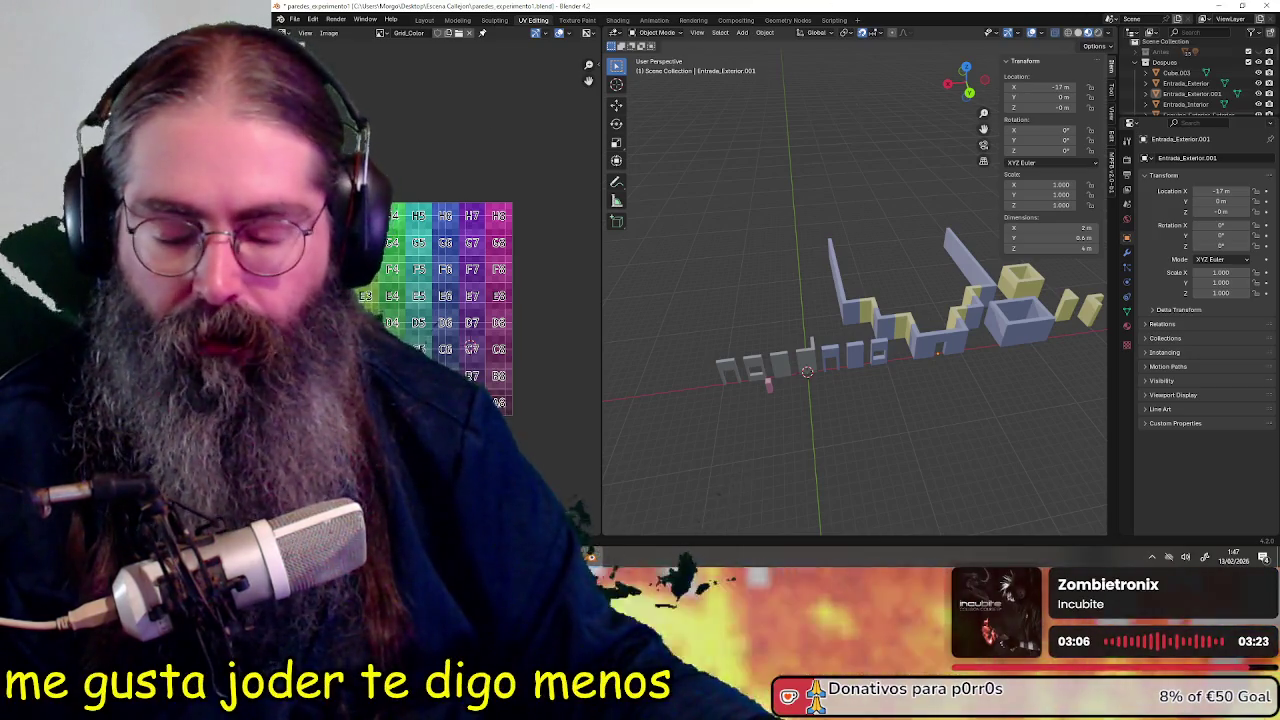
{"action": "mouse_move", "coordinate": [833, 402]}
{"action": "middle_mouse_down"}
{"action": "mouse_move", "coordinate": [825, 414]}
{"action": "mouse_move", "coordinate": [881, 316]}
{"action": "mouse_move", "coordinate": [877, 326]}
{"action": "middle_mouse_up"}
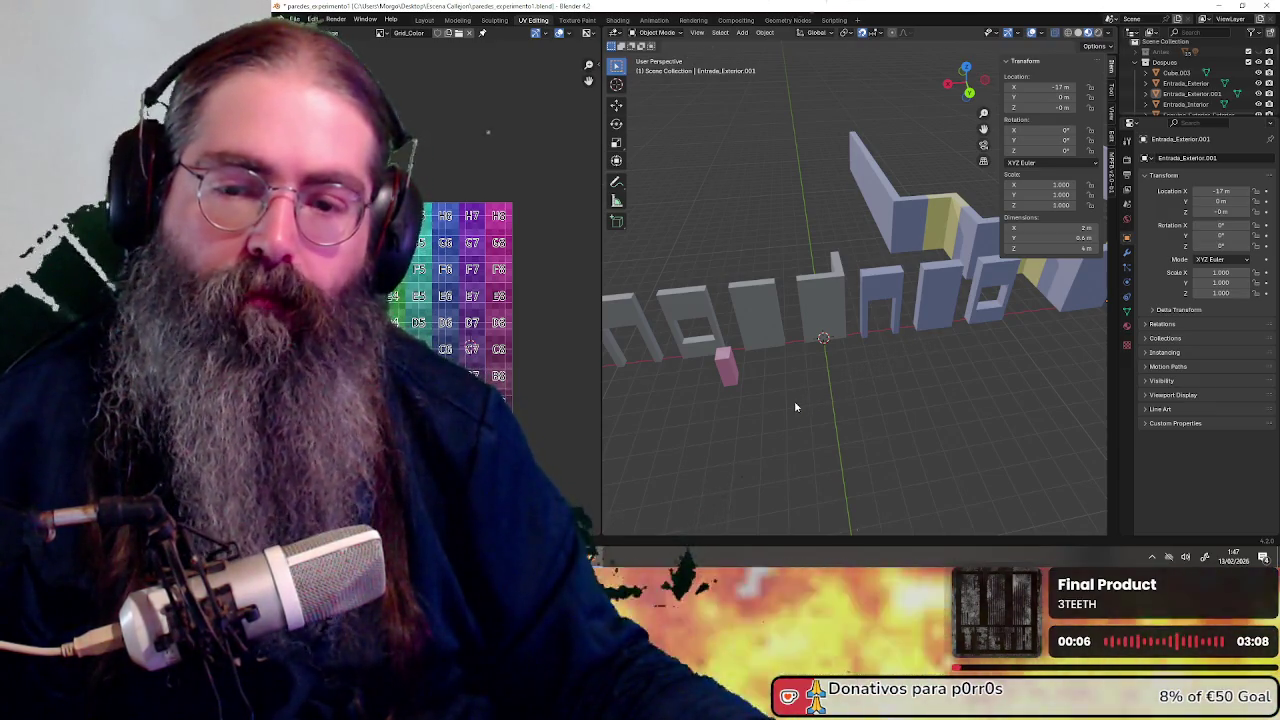
{"action": "middle_click_drag", "start_coordinate": [717, 436], "coordinate": [863, 404], "text": "shift"}
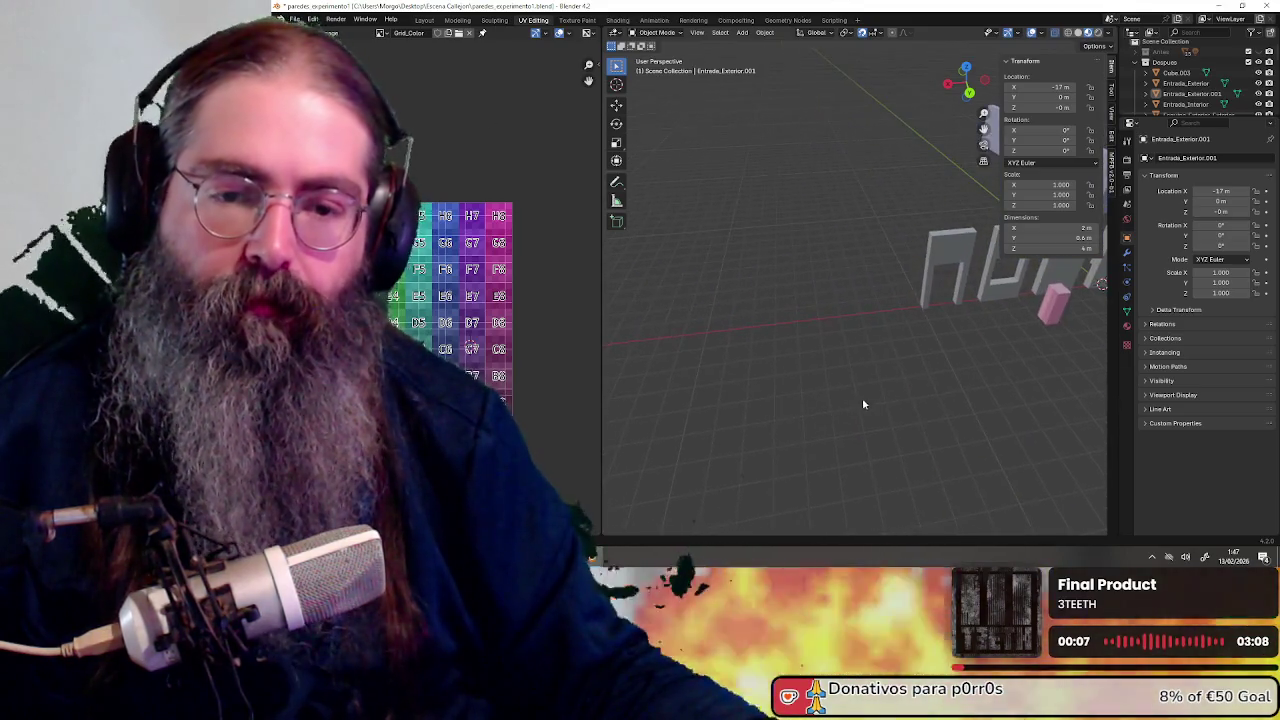
{"action": "left_click", "coordinate": [941, 258]}
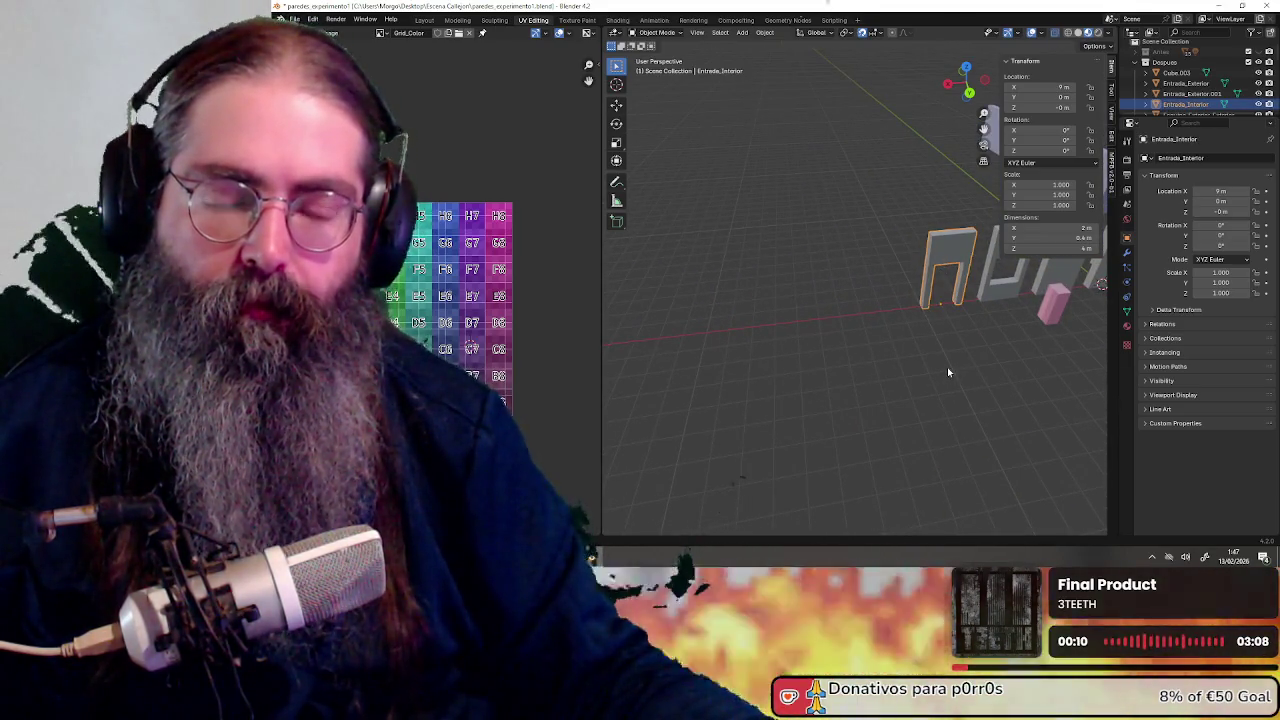
Frame the Entrada_Interior doorway wall and switch it to Edit Mode
{"action": "key", "text": "KP_Decimal"}
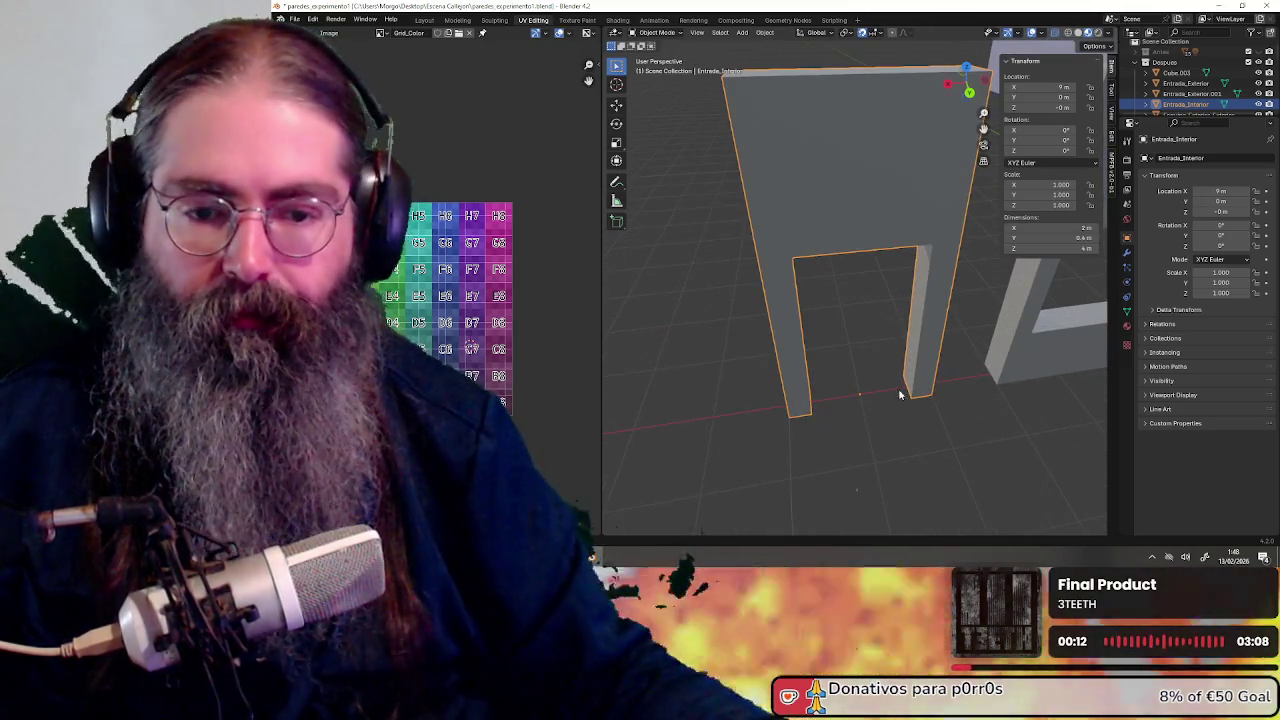
{"action": "middle_click_drag", "start_coordinate": [903, 388], "coordinate": [845, 433], "text": "shift"}
{"action": "left_click", "coordinate": [655, 34]}
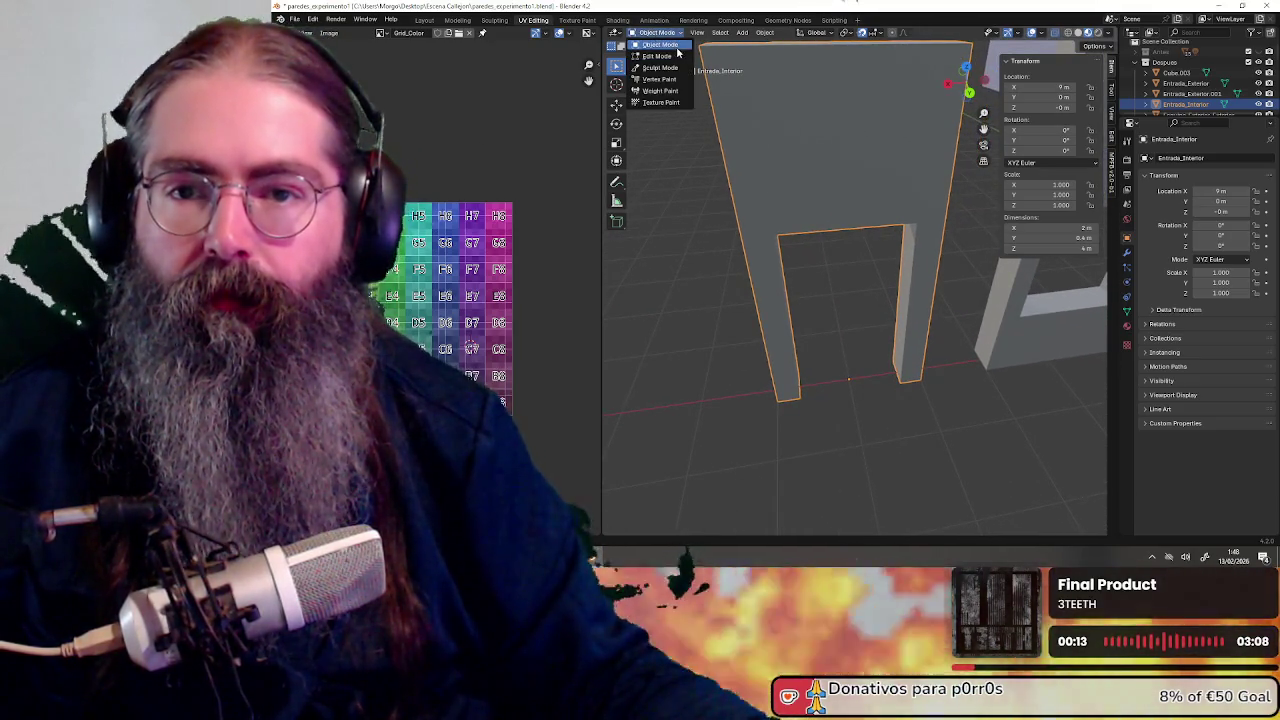
{"action": "left_click", "coordinate": [676, 57]}
Select the full loop of inner faces lining the doorway opening
{"action": "mouse_move", "coordinate": [800, 306]}
{"action": "middle_mouse_down"}
{"action": "mouse_move", "coordinate": [831, 323]}
{"action": "mouse_move", "coordinate": [781, 129]}
{"action": "middle_mouse_up"}
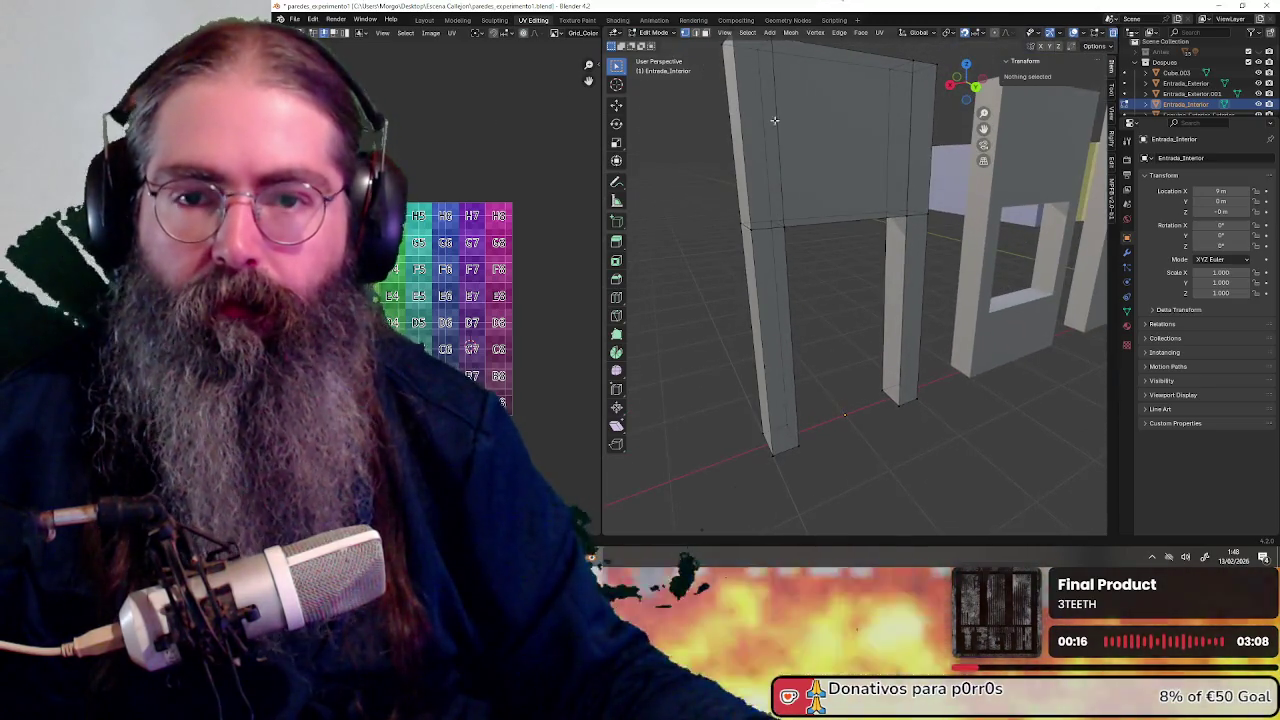
{"action": "middle_click_drag", "start_coordinate": [827, 253], "coordinate": [860, 300]}
{"action": "left_click", "coordinate": [908, 330]}
{"action": "mouse_move", "coordinate": [724, 34]}
{"action": "middle_mouse_down"}
{"action": "mouse_move", "coordinate": [1005, 333]}
{"action": "mouse_move", "coordinate": [891, 319]}
{"action": "middle_mouse_up"}
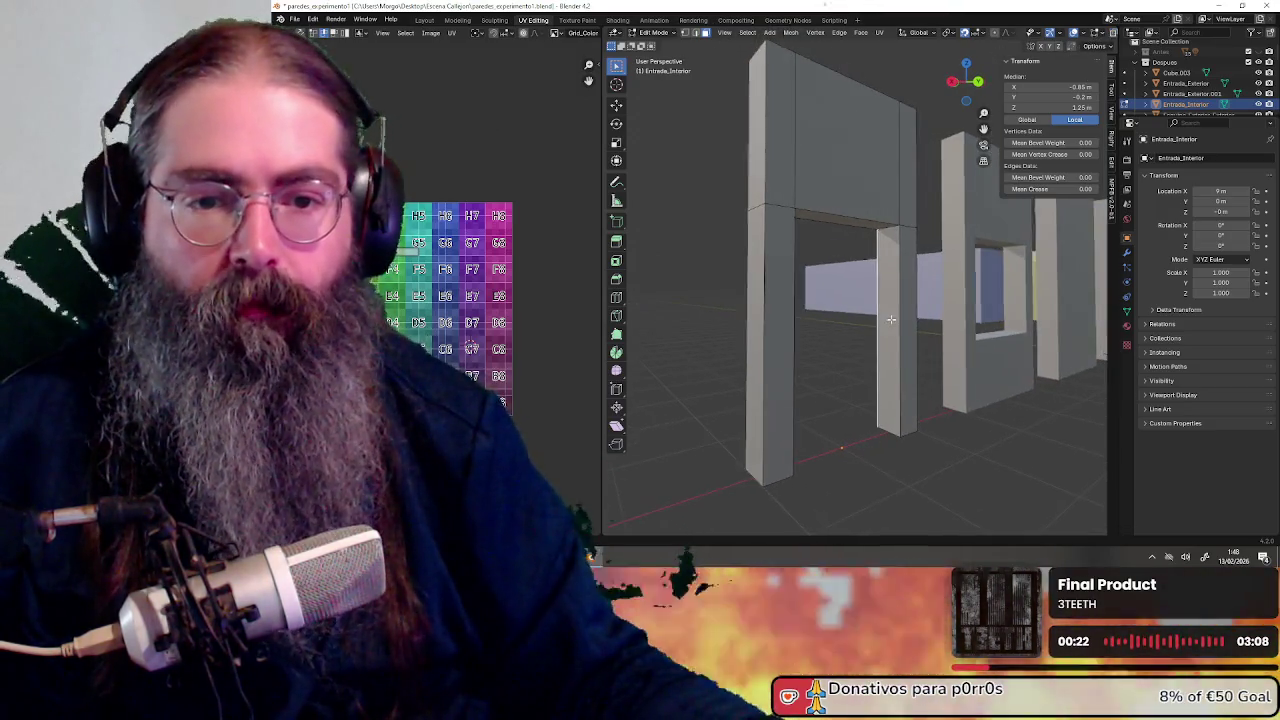
{"action": "left_click", "coordinate": [898, 297]}
{"action": "left_click", "coordinate": [871, 221], "text": "alt"}
{"action": "mouse_move", "coordinate": [871, 221]}
{"action": "middle_mouse_down"}
{"action": "mouse_move", "coordinate": [833, 257]}
{"action": "mouse_move", "coordinate": [843, 352]}
{"action": "middle_mouse_up"}
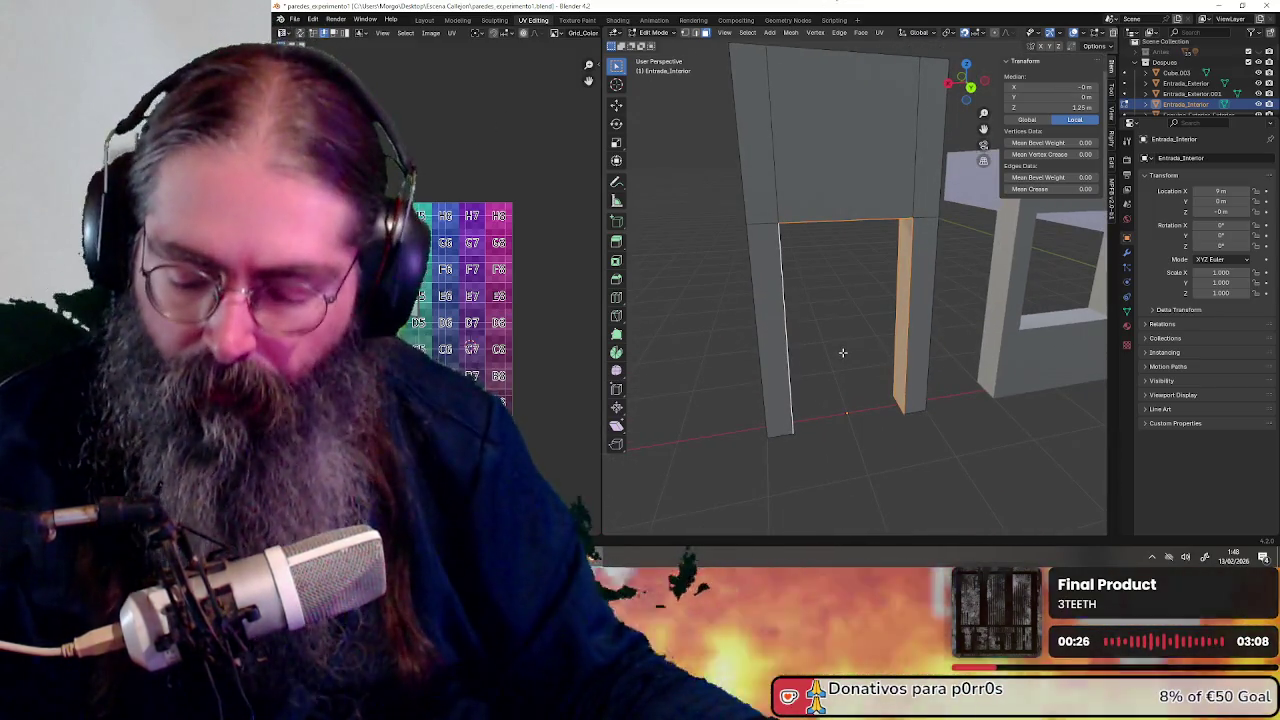
Duplicate the inner opening faces in place, separate them into Entrada_Interior.001, and return to Object Mode
{"action": "key", "text": "g"}
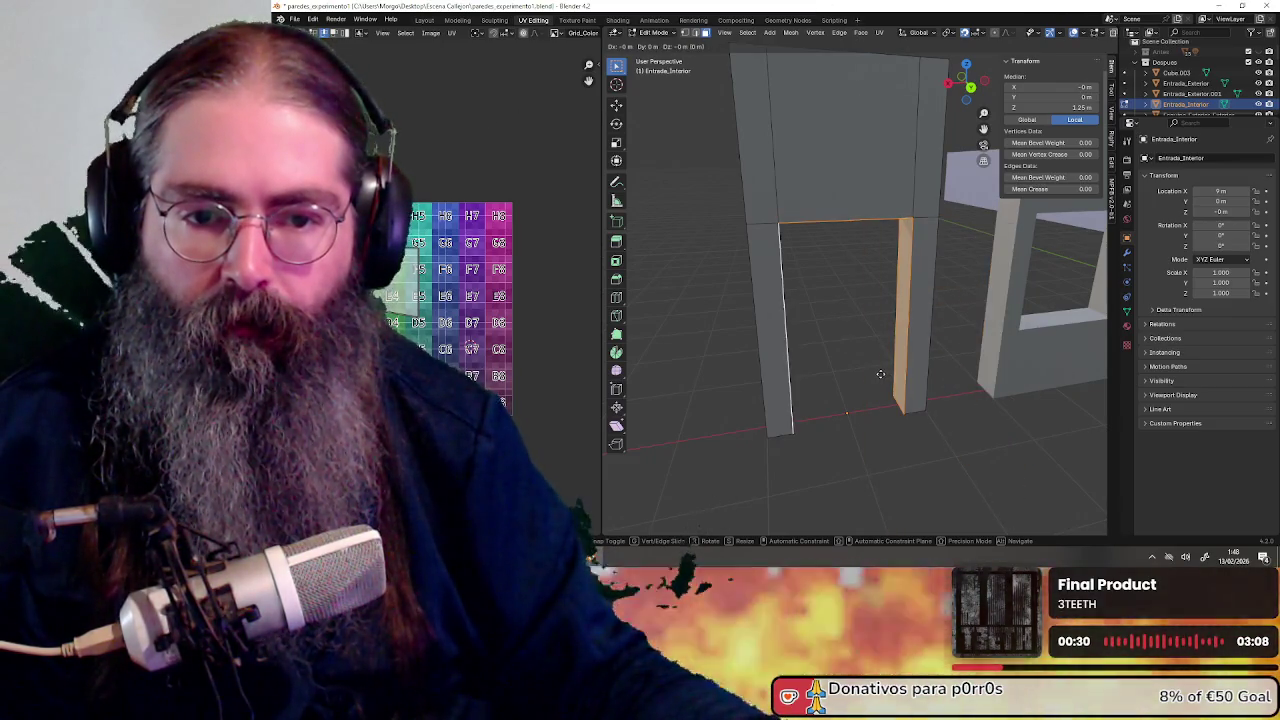
{"action": "key", "text": "Escape"}
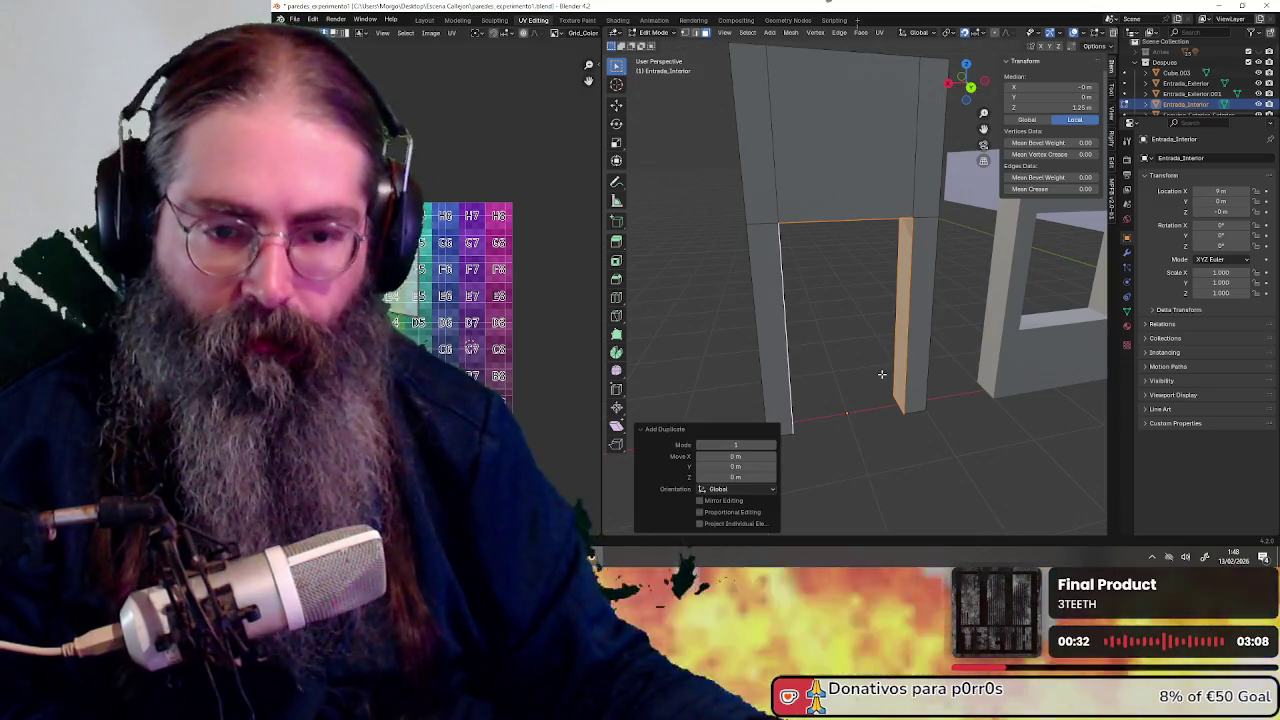
{"action": "key", "text": "x"}
{"action": "left_click", "coordinate": [870, 366]}
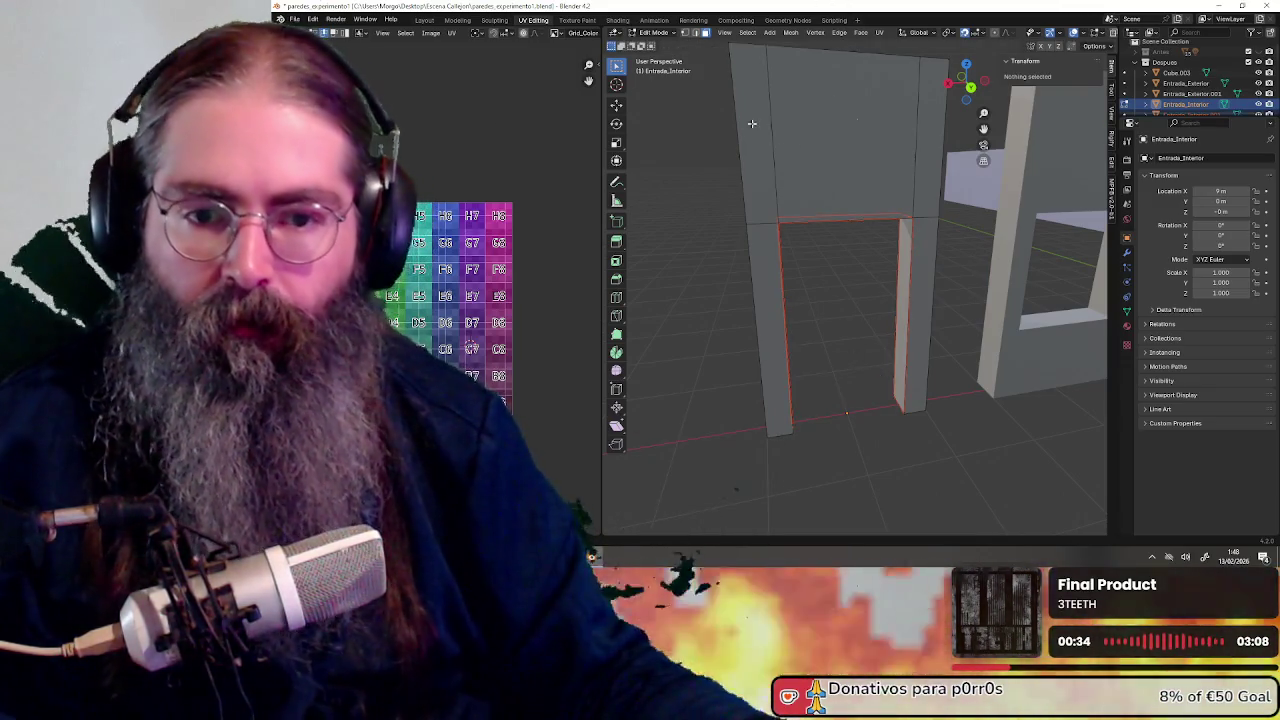
{"action": "left_click", "coordinate": [668, 38]}
{"action": "left_click", "coordinate": [655, 46]}
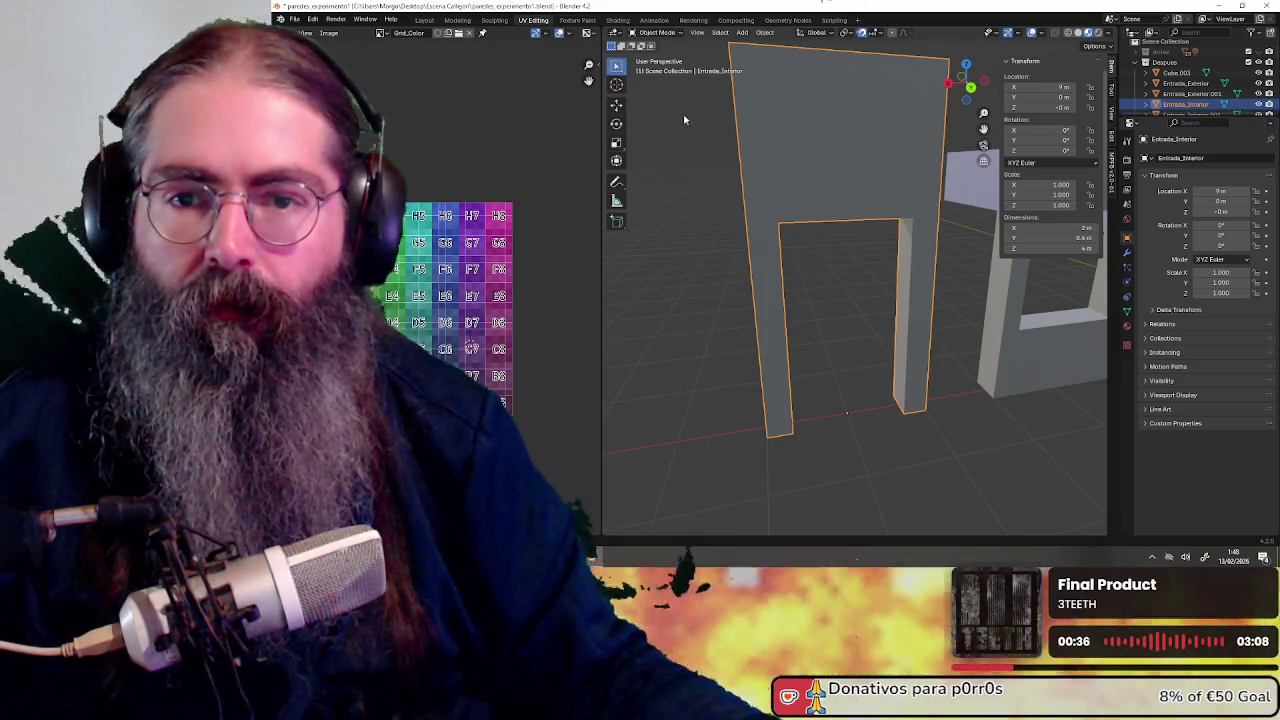
Select the new door-frame piece Entrada_Interior.001 and frame it viewed straight from behind
{"action": "left_click", "coordinate": [904, 270]}
{"action": "key", "text": "KP_Decimal"}
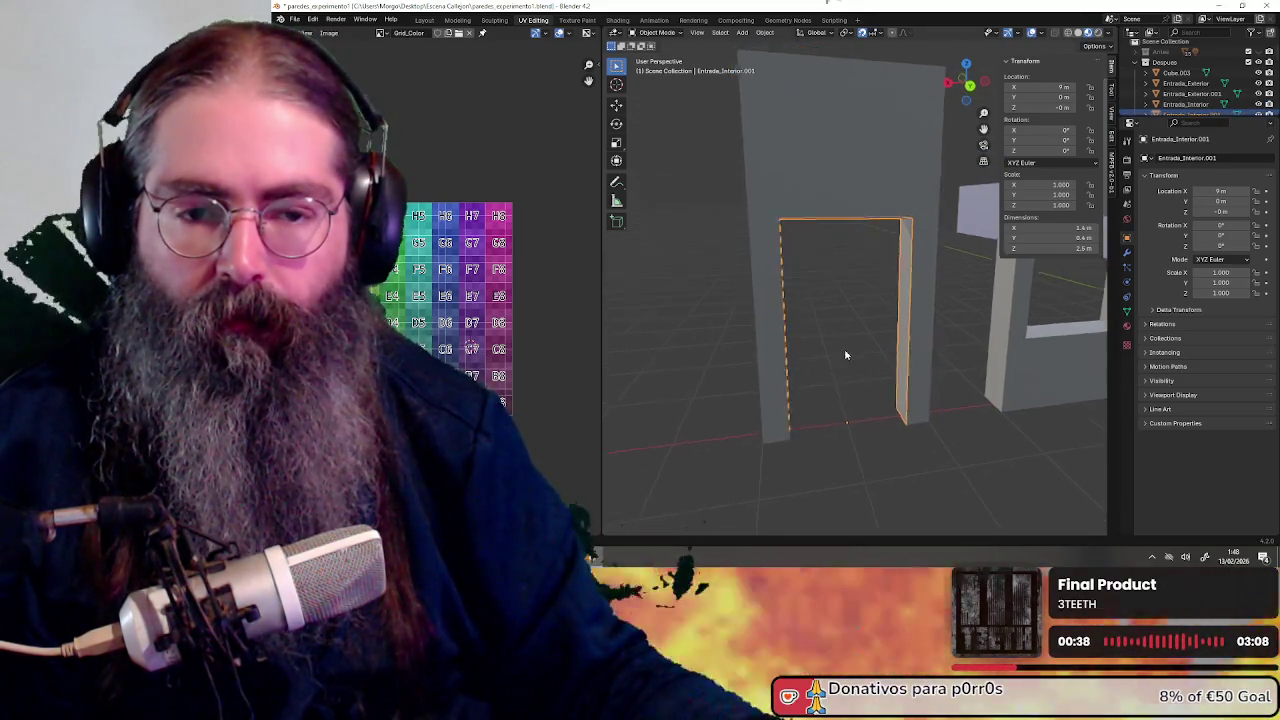
{"action": "middle_click_drag", "start_coordinate": [849, 343], "coordinate": [837, 325], "text": "shift"}
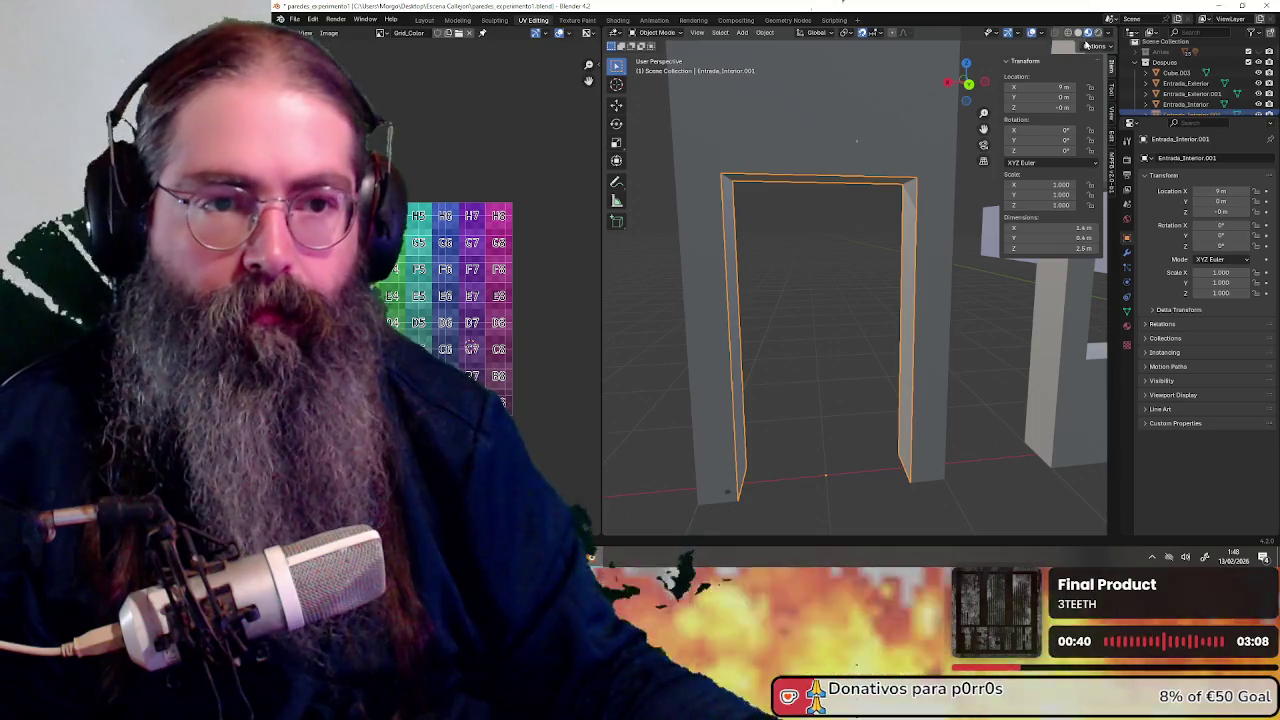
{"action": "left_click", "coordinate": [969, 87]}
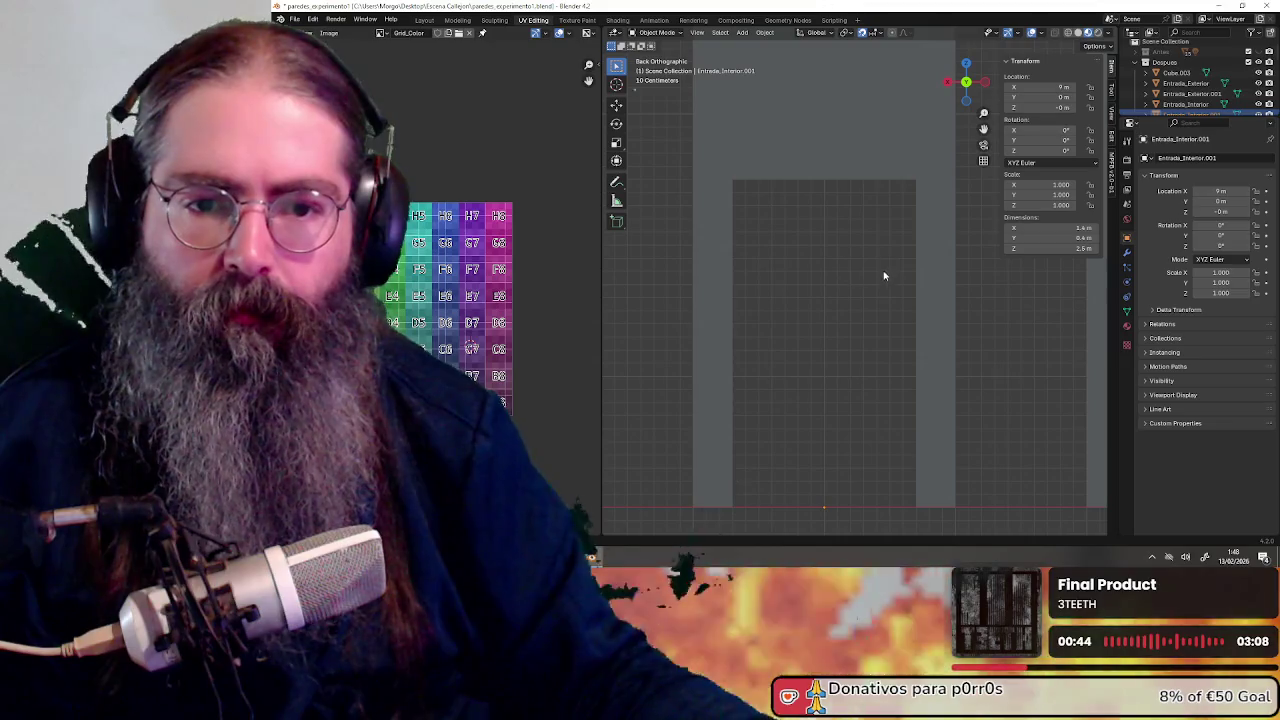
Add a Solidify modifier to the door frame with a -0.05 m thickness
{"action": "left_click", "coordinate": [1128, 253]}
{"action": "left_click", "coordinate": [1183, 162]}
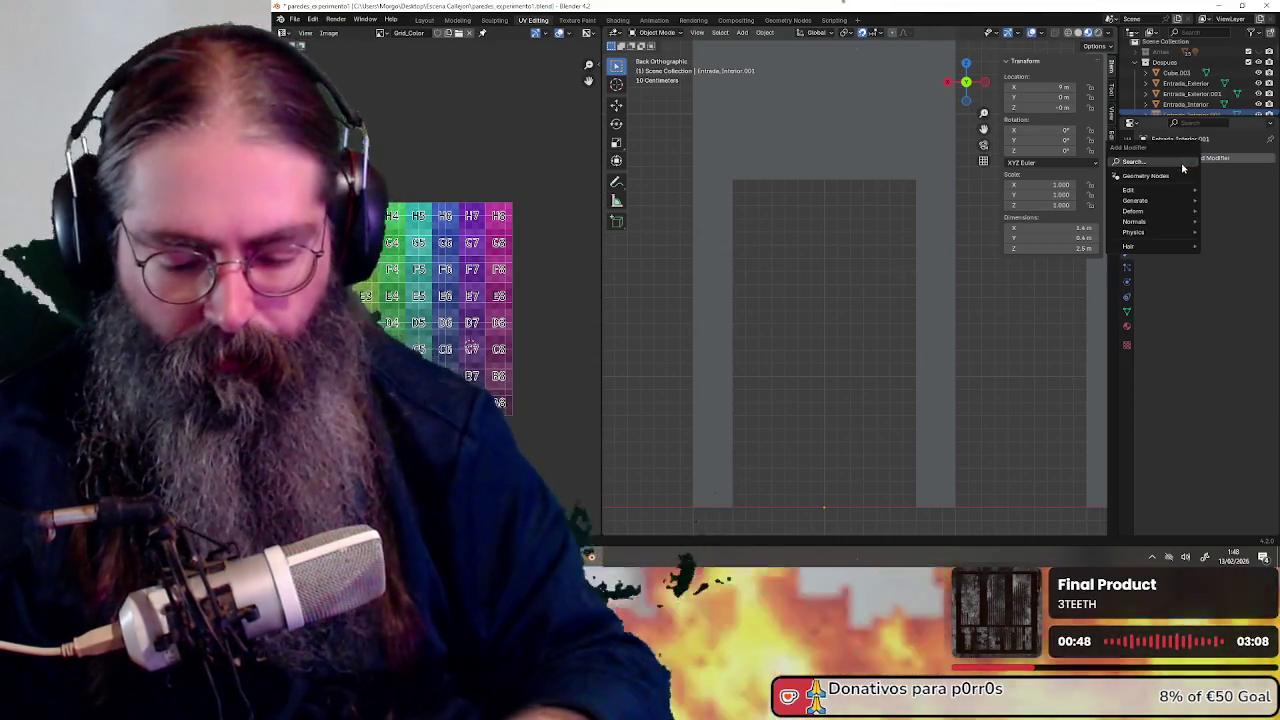
{"action": "left_click", "coordinate": [1183, 165]}
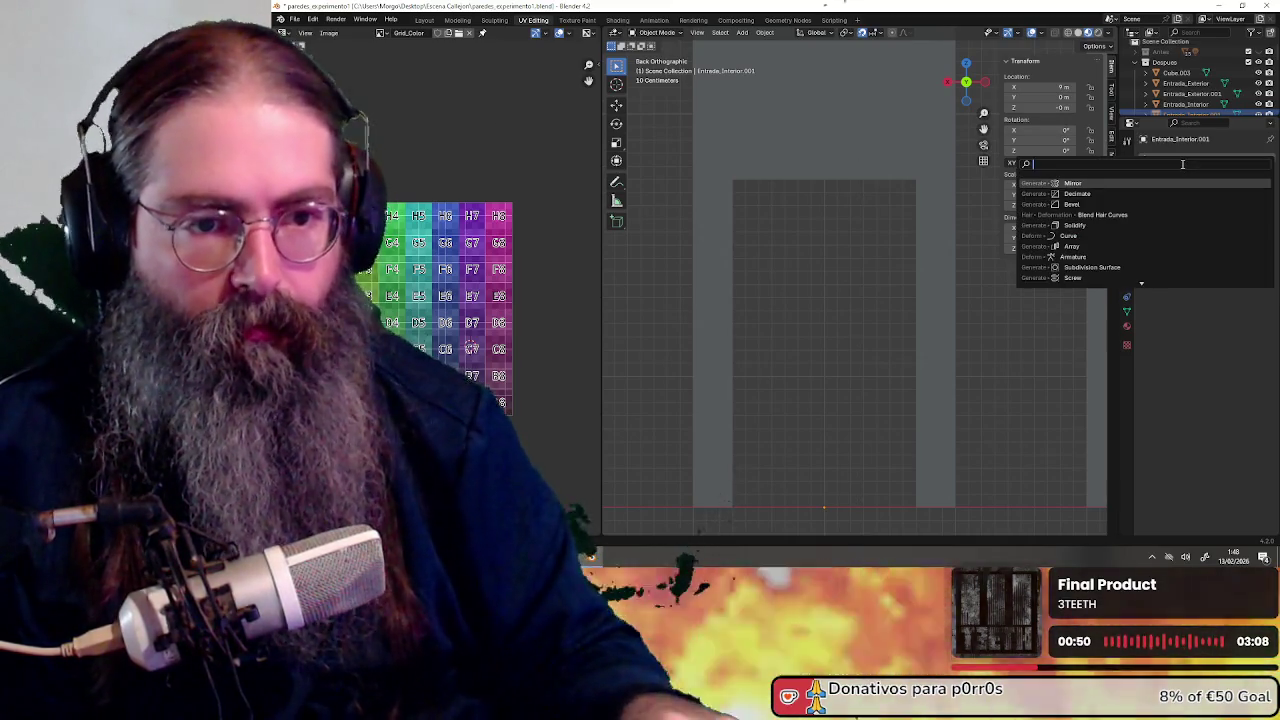
{"action": "type", "text": "solid"}
{"action": "key", "text": "Return"}
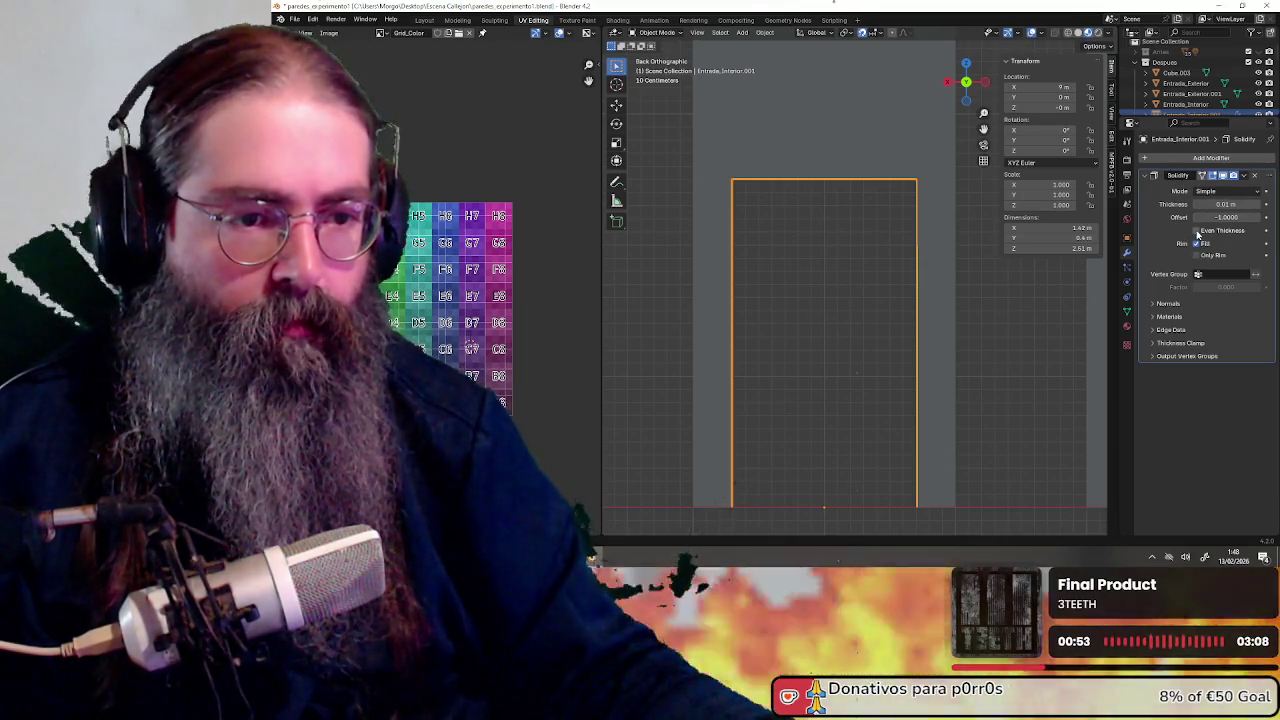
{"action": "mouse_move", "coordinate": [1225, 204]}
{"action": "left_mouse_down"}
{"action": "mouse_move", "coordinate": [1240, 204]}
{"action": "mouse_move", "coordinate": [1198, 204]}
{"action": "left_mouse_up"}
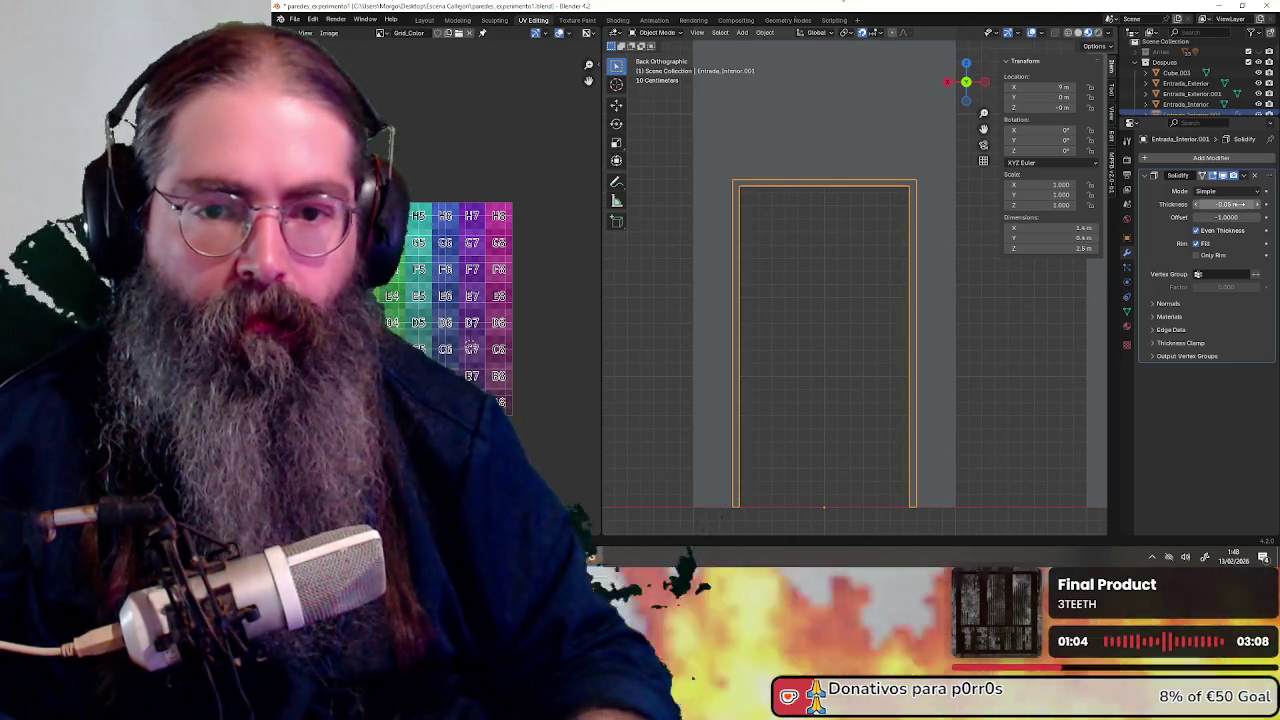
Apply the Solidify modifier so the 0.05 m thickness becomes real geometry
{"action": "mouse_move", "coordinate": [790, 300]}
{"action": "middle_mouse_down"}
{"action": "mouse_move", "coordinate": [813, 286]}
{"action": "mouse_move", "coordinate": [895, 335]}
{"action": "mouse_move", "coordinate": [854, 317]}
{"action": "mouse_move", "coordinate": [898, 321]}
{"action": "mouse_move", "coordinate": [859, 266]}
{"action": "middle_mouse_up"}
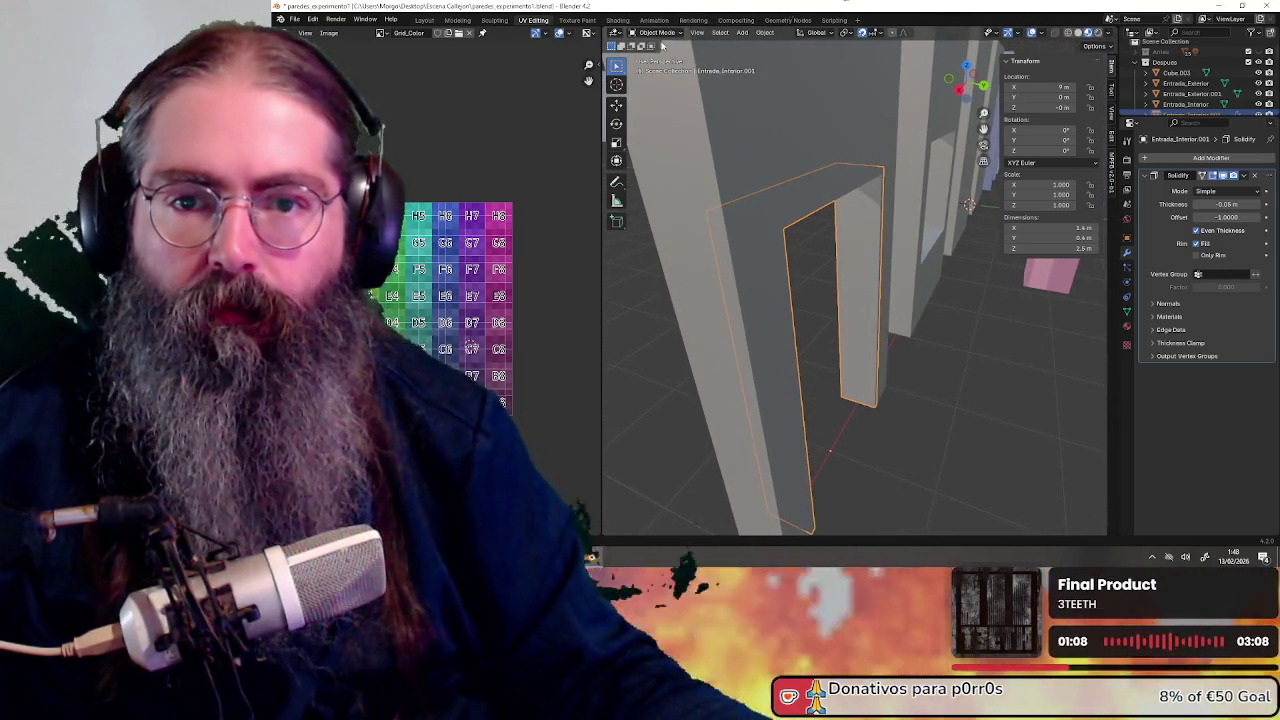
{"action": "left_click", "coordinate": [655, 33]}
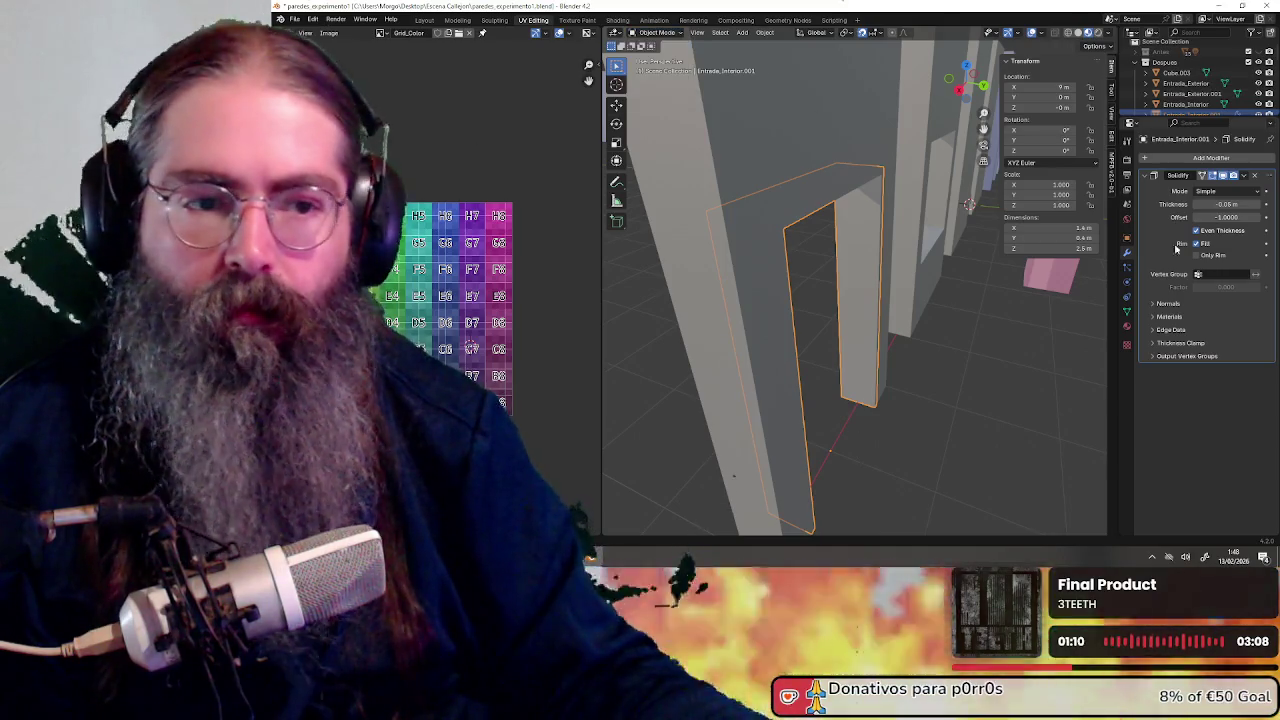
{"action": "mouse_move", "coordinate": [893, 330]}
{"action": "middle_mouse_down"}
{"action": "mouse_move", "coordinate": [809, 309]}
{"action": "mouse_move", "coordinate": [826, 314]}
{"action": "middle_mouse_up"}
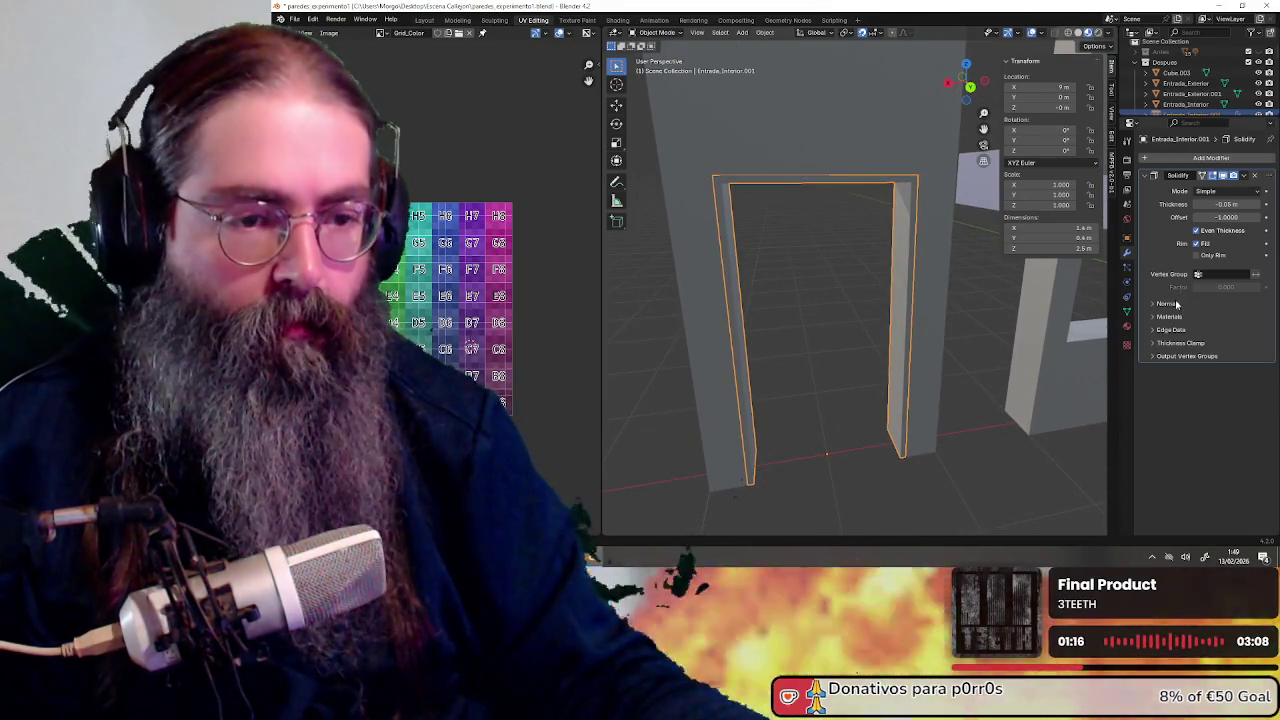
{"action": "left_click", "coordinate": [1245, 176]}
{"action": "left_click", "coordinate": [1210, 190]}
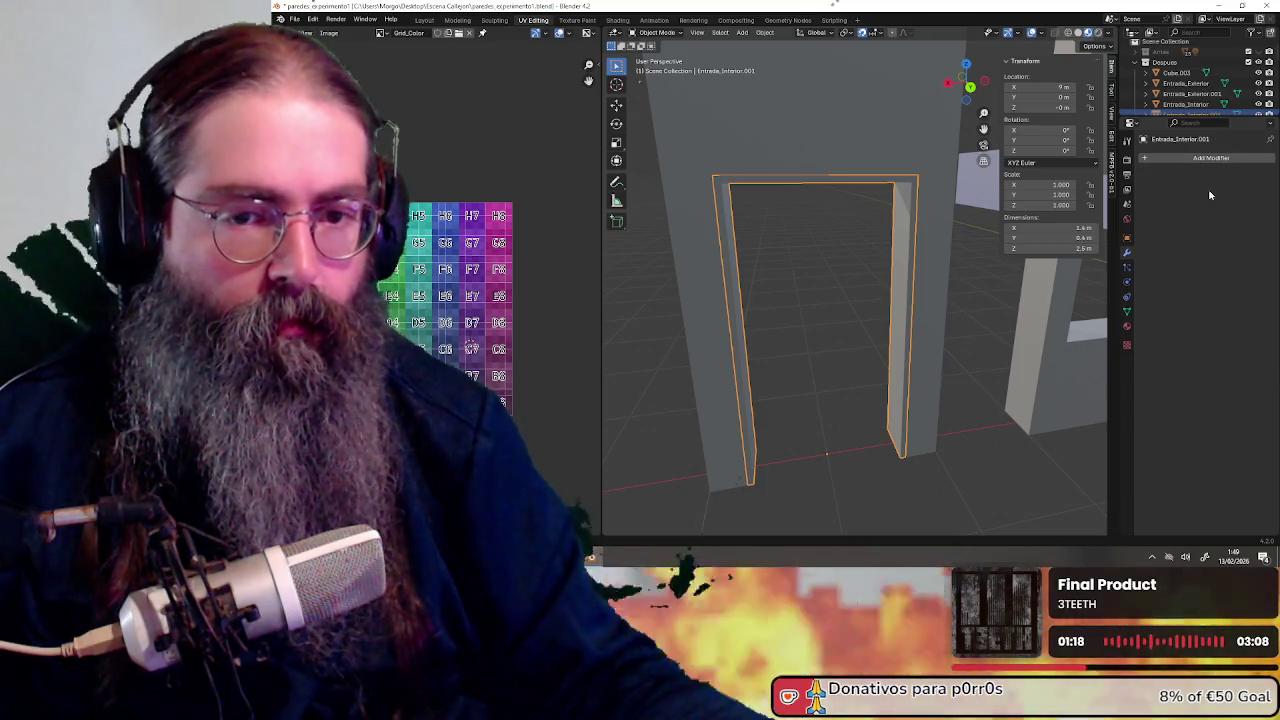
{"action": "left_click", "coordinate": [656, 32]}
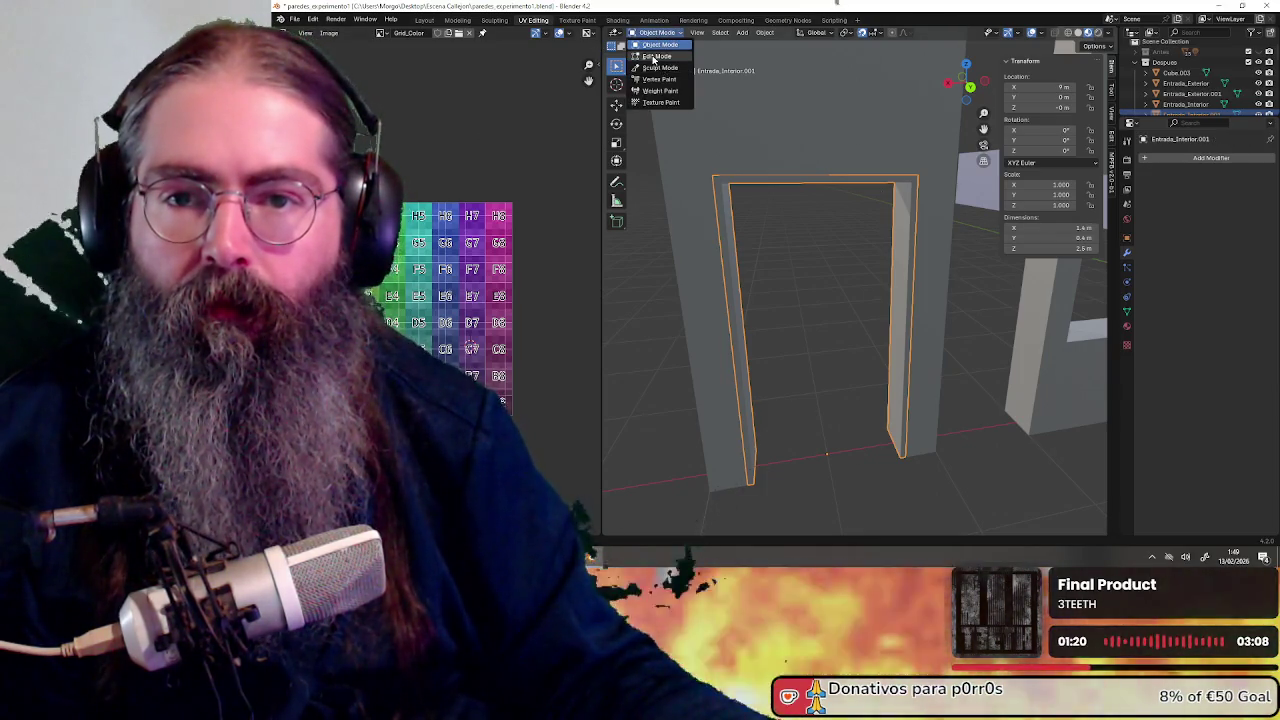
Put Entrada_Interior.001 into Edit Mode, widen the 3D view, and switch to top view
{"action": "left_click", "coordinate": [655, 57]}
{"action": "middle_click_drag", "start_coordinate": [830, 260], "coordinate": [915, 133]}
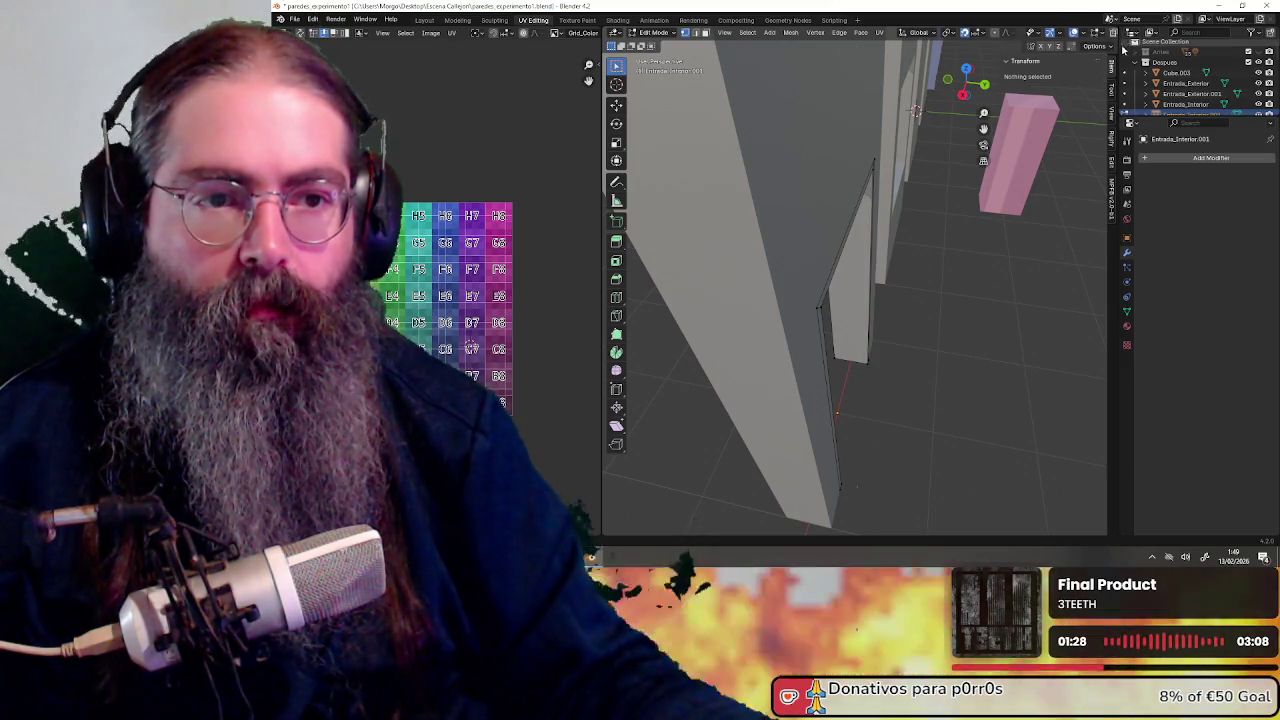
{"action": "left_click_drag", "start_coordinate": [597, 96], "coordinate": [525, 96]}
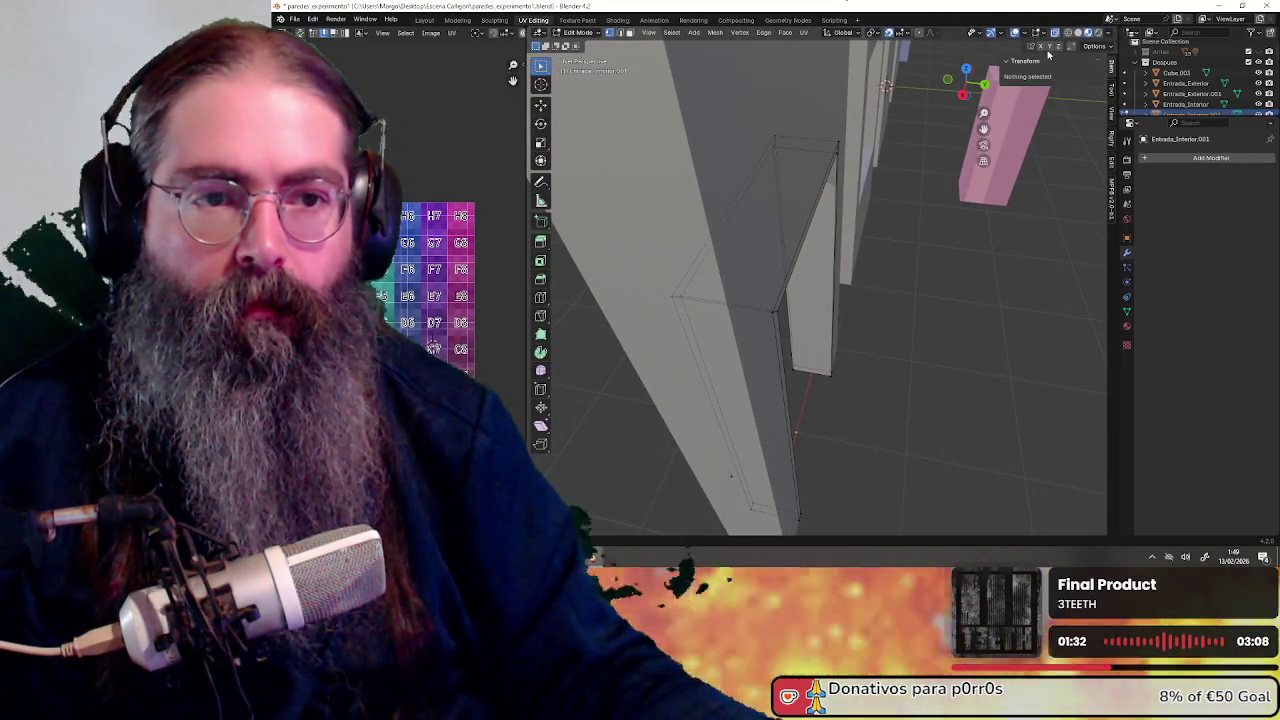
{"action": "left_click", "coordinate": [966, 69]}
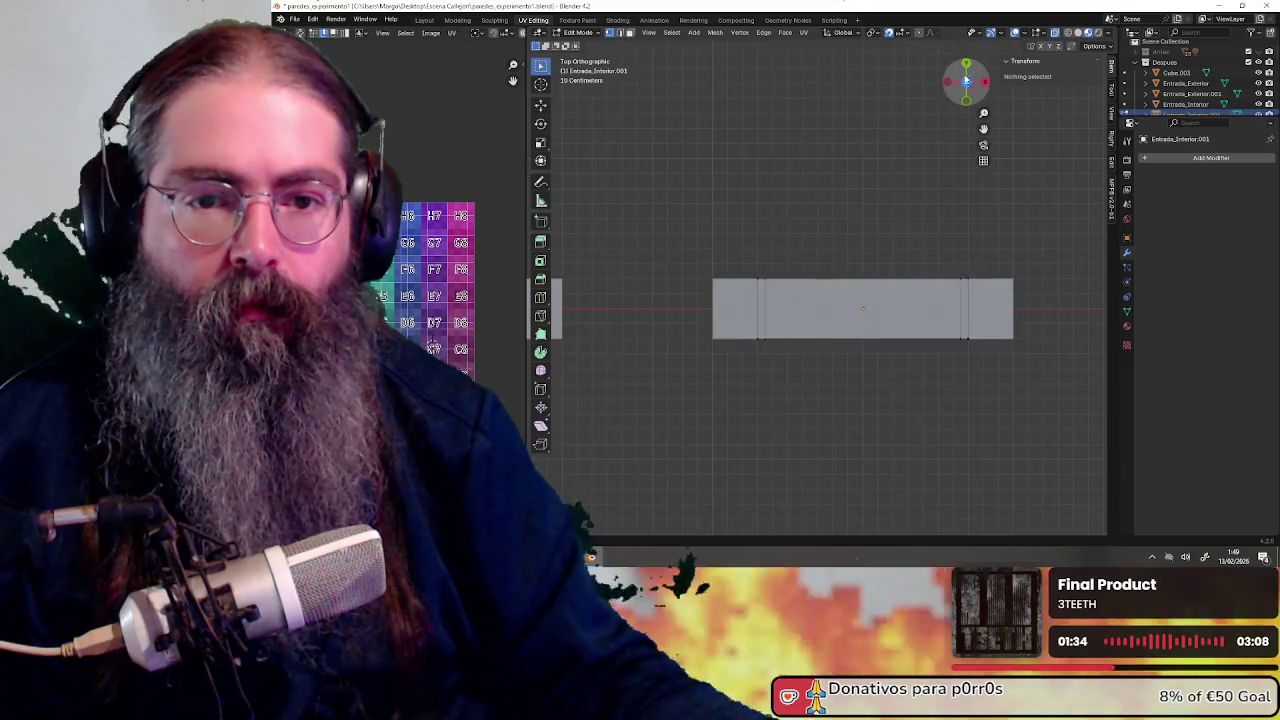
Box-select the frame's back long edge and move it 0.04 m along Y to 0.24 m
{"action": "middle_click_drag", "start_coordinate": [743, 211], "coordinate": [663, 203], "text": "shift"}
{"action": "left_click_drag", "start_coordinate": [642, 209], "coordinate": [918, 290]}
{"action": "scroll", "coordinate": [785, 301], "scroll_direction": "up", "scroll_amount": 2}
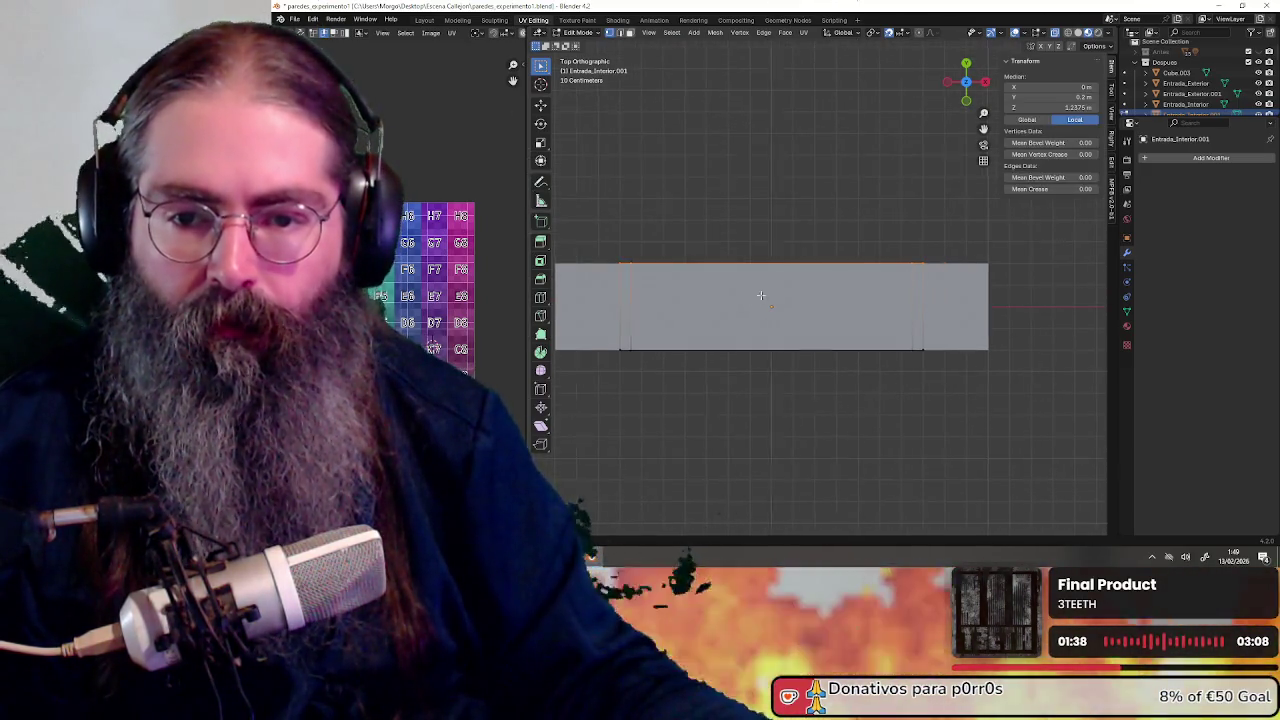
{"action": "middle_click_drag", "start_coordinate": [758, 296], "coordinate": [793, 296], "text": "shift"}
{"action": "key", "text": "g"}
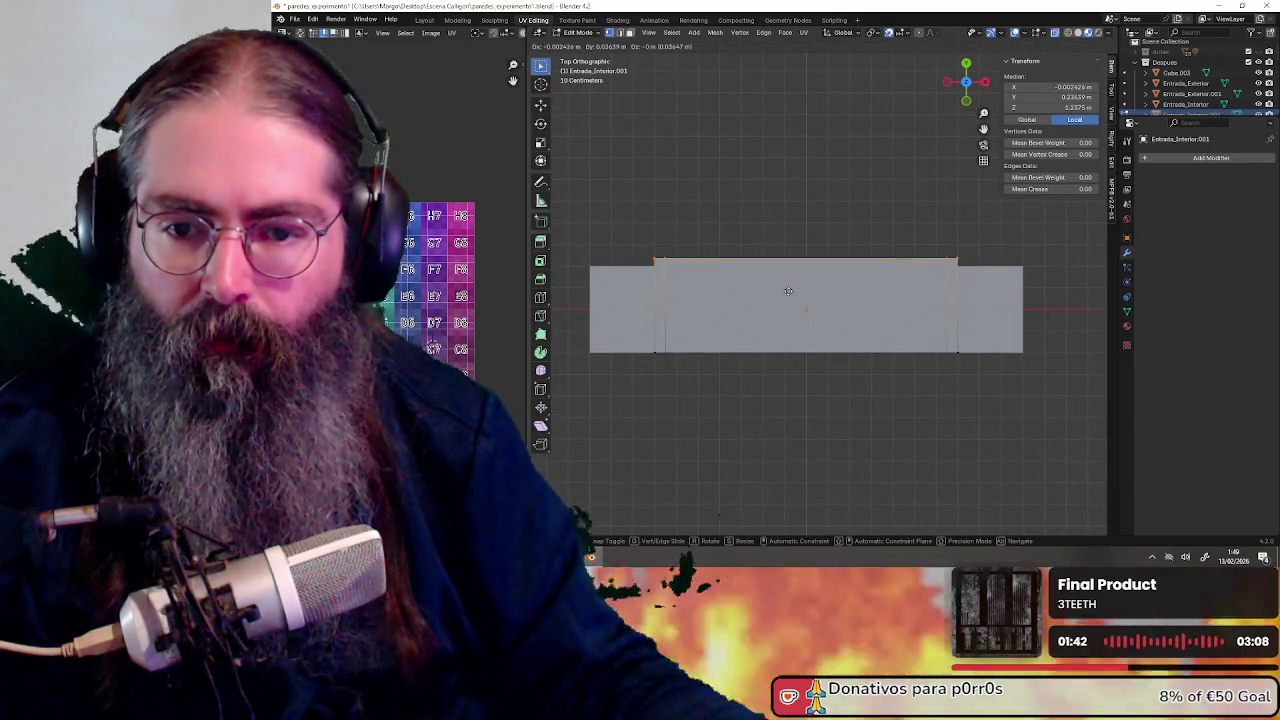
{"action": "key", "text": "ctrl"}
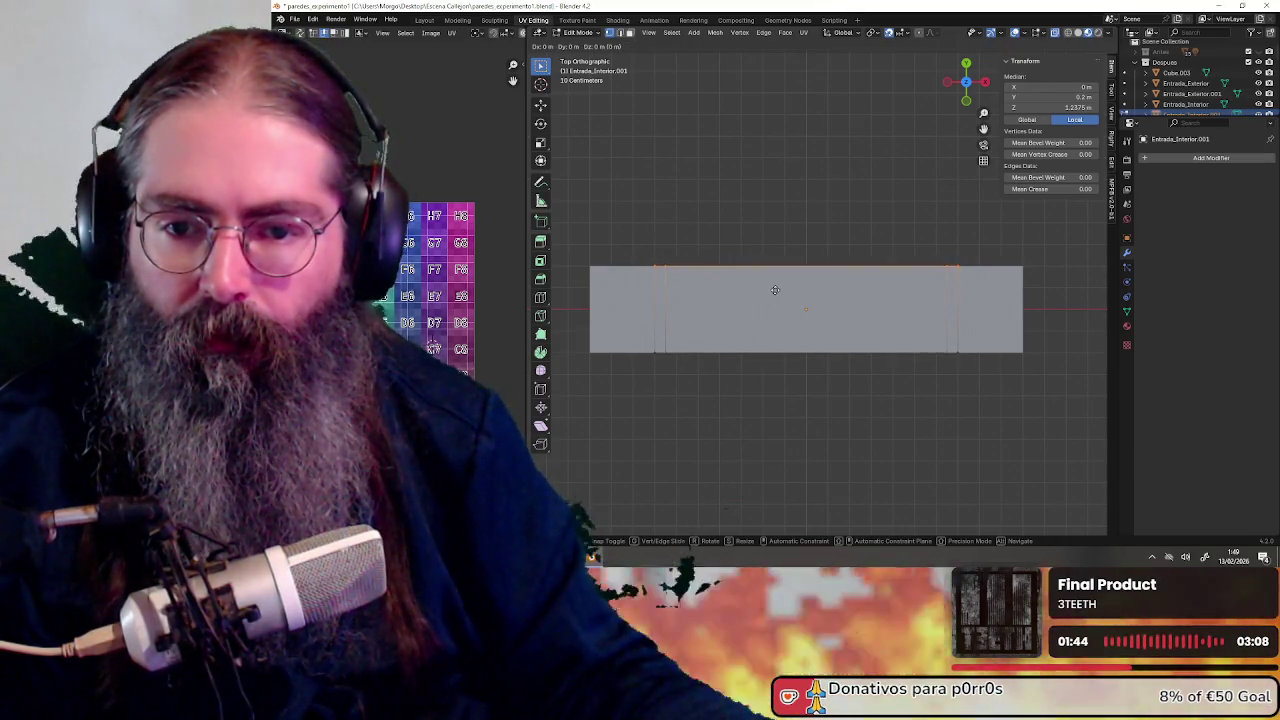
{"action": "left_click", "coordinate": [771, 283]}
Back in top view, box-select the frame's opposite bottom edge and start moving it
{"action": "mouse_move", "coordinate": [771, 283]}
{"action": "middle_mouse_down"}
{"action": "mouse_move", "coordinate": [765, 181]}
{"action": "mouse_move", "coordinate": [686, 189]}
{"action": "mouse_move", "coordinate": [846, 197]}
{"action": "mouse_move", "coordinate": [808, 159]}
{"action": "middle_mouse_up"}
{"action": "scroll", "coordinate": [717, 186], "scroll_direction": "up", "scroll_amount": 2}
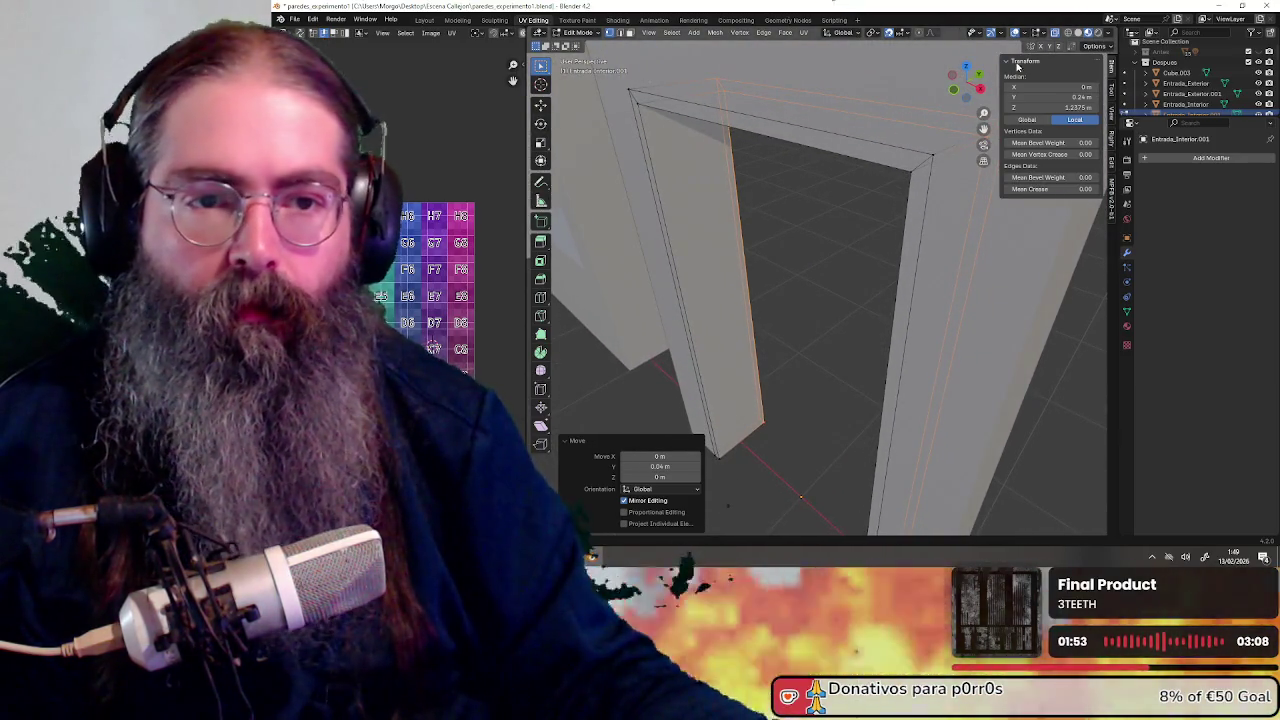
{"action": "left_click", "coordinate": [966, 71]}
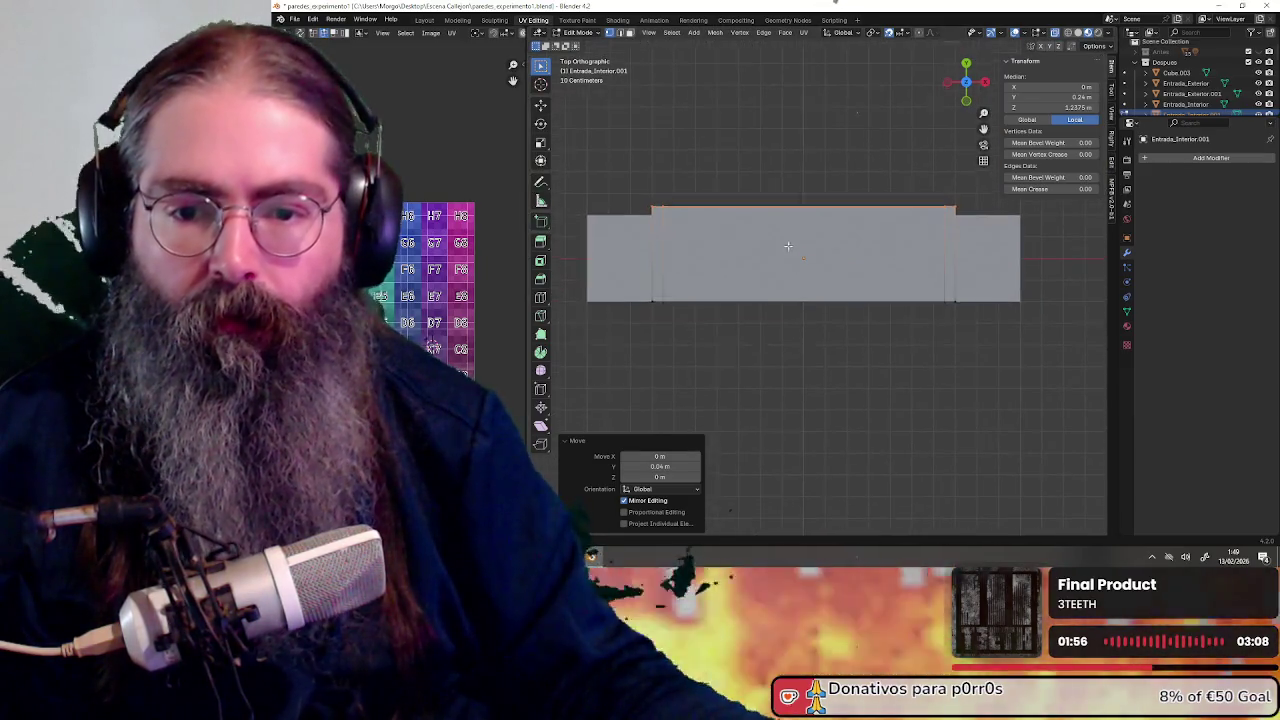
{"action": "left_click_drag", "start_coordinate": [633, 284], "coordinate": [956, 372]}
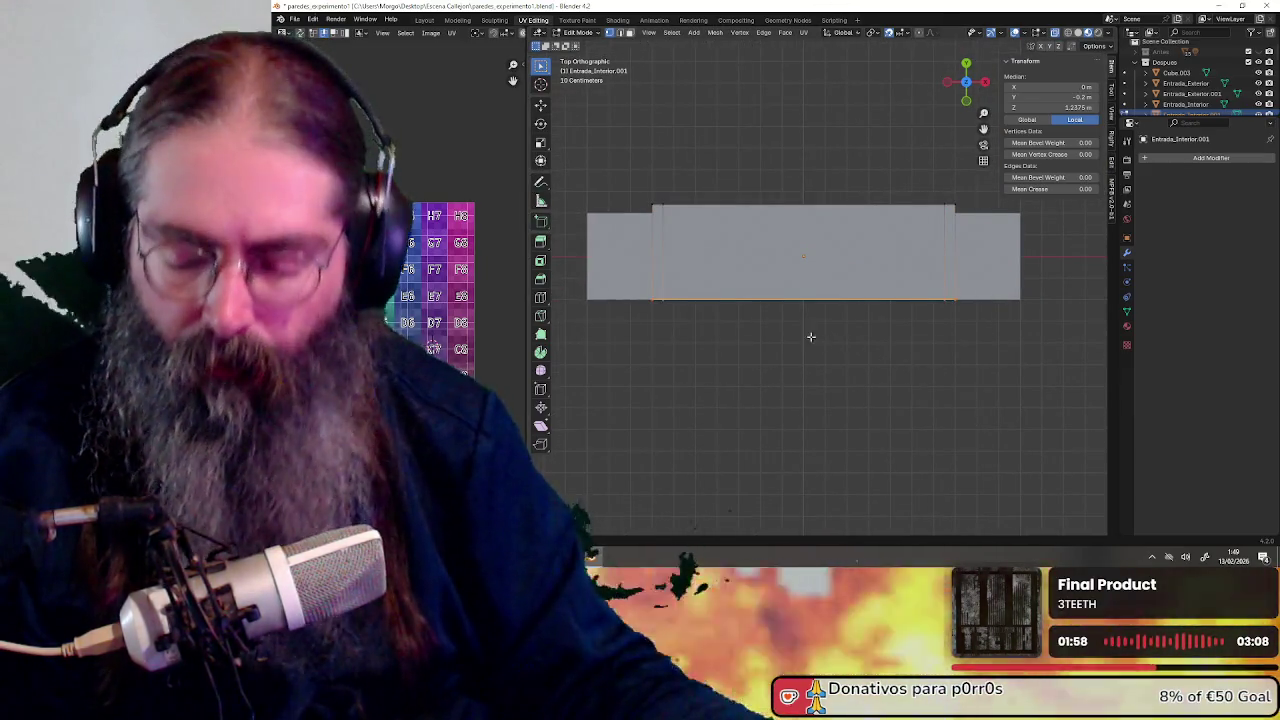
{"action": "key", "text": "g"}
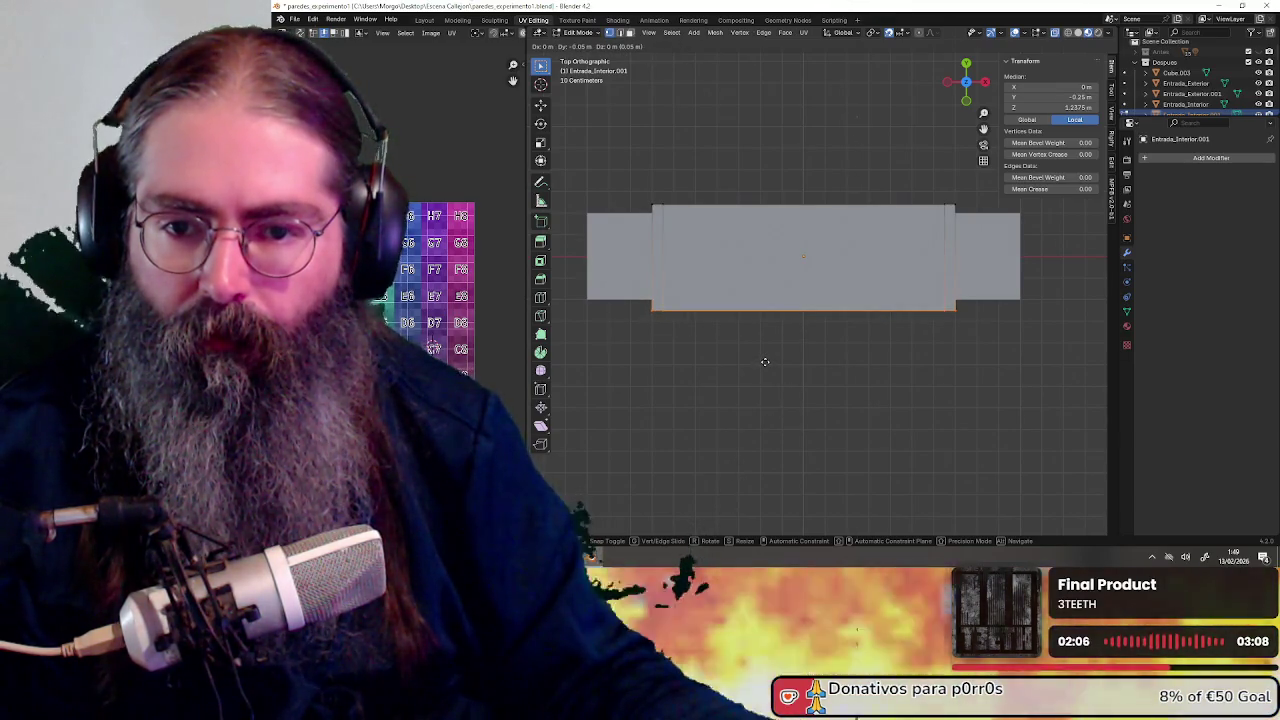
{"action": "left_click", "coordinate": [764, 361]}
Zoom in on the door frame's lower edge in top orthographic view
{"action": "scroll", "coordinate": [752, 358], "scroll_direction": "up", "scroll_amount": 4}
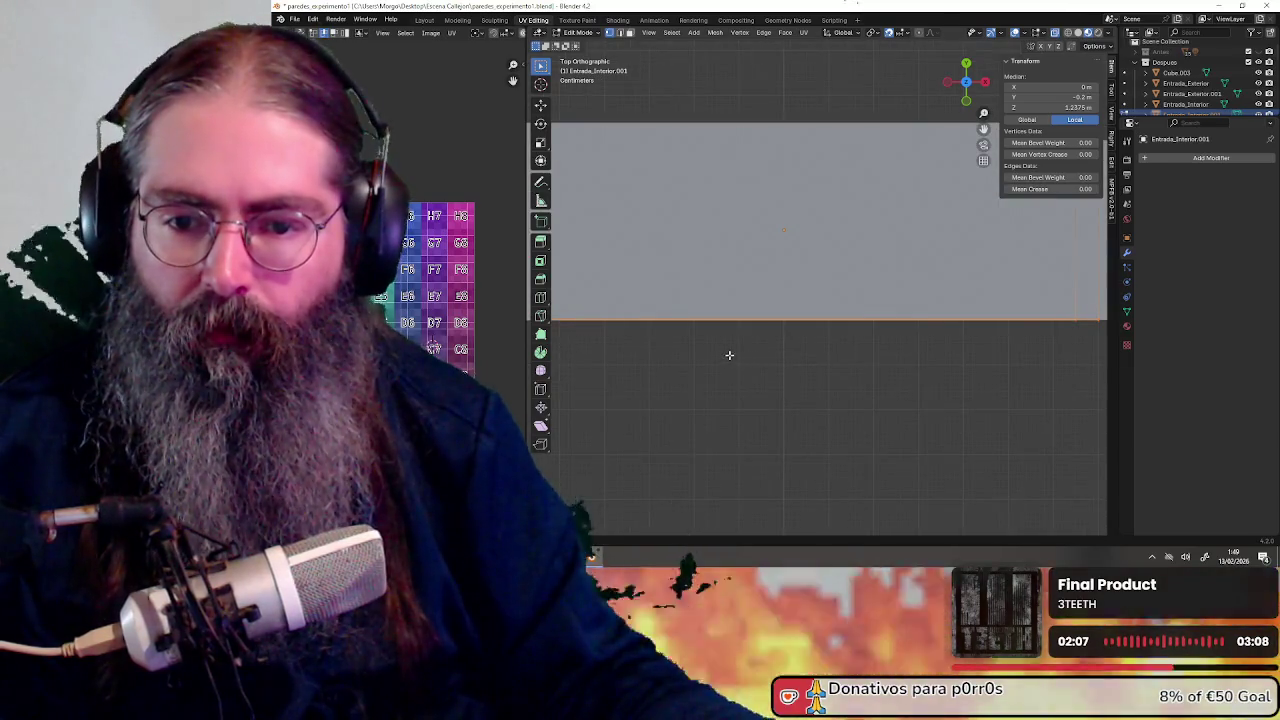
{"action": "middle_click_drag", "start_coordinate": [728, 355], "coordinate": [963, 88]}
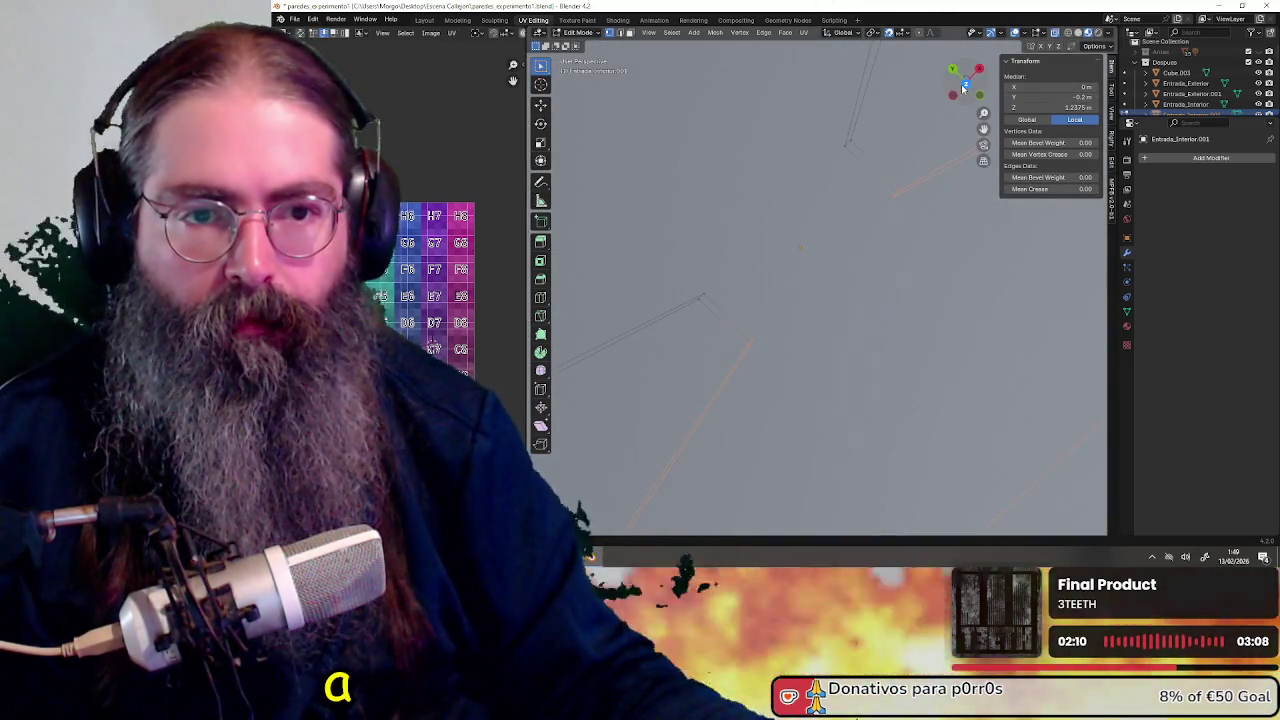
{"action": "left_click", "coordinate": [965, 84]}
{"action": "scroll", "coordinate": [745, 209], "scroll_direction": "down", "scroll_amount": 2}
{"action": "middle_click_drag", "start_coordinate": [665, 209], "coordinate": [745, 209], "text": "shift"}
{"action": "scroll", "coordinate": [745, 209], "scroll_direction": "up", "scroll_amount": 2}
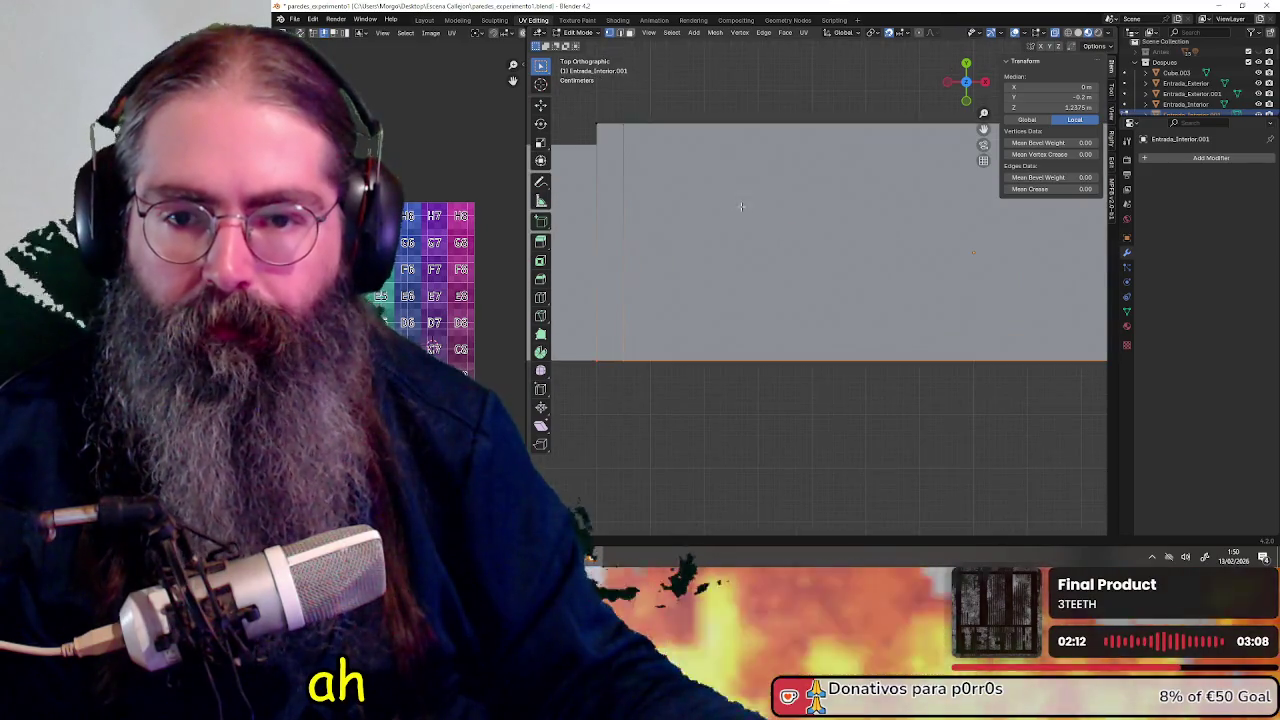
{"action": "scroll", "coordinate": [745, 209], "scroll_direction": "up", "scroll_amount": 3, "text": "shift"}
{"action": "scroll", "coordinate": [746, 205], "scroll_direction": "up", "scroll_amount": 2}
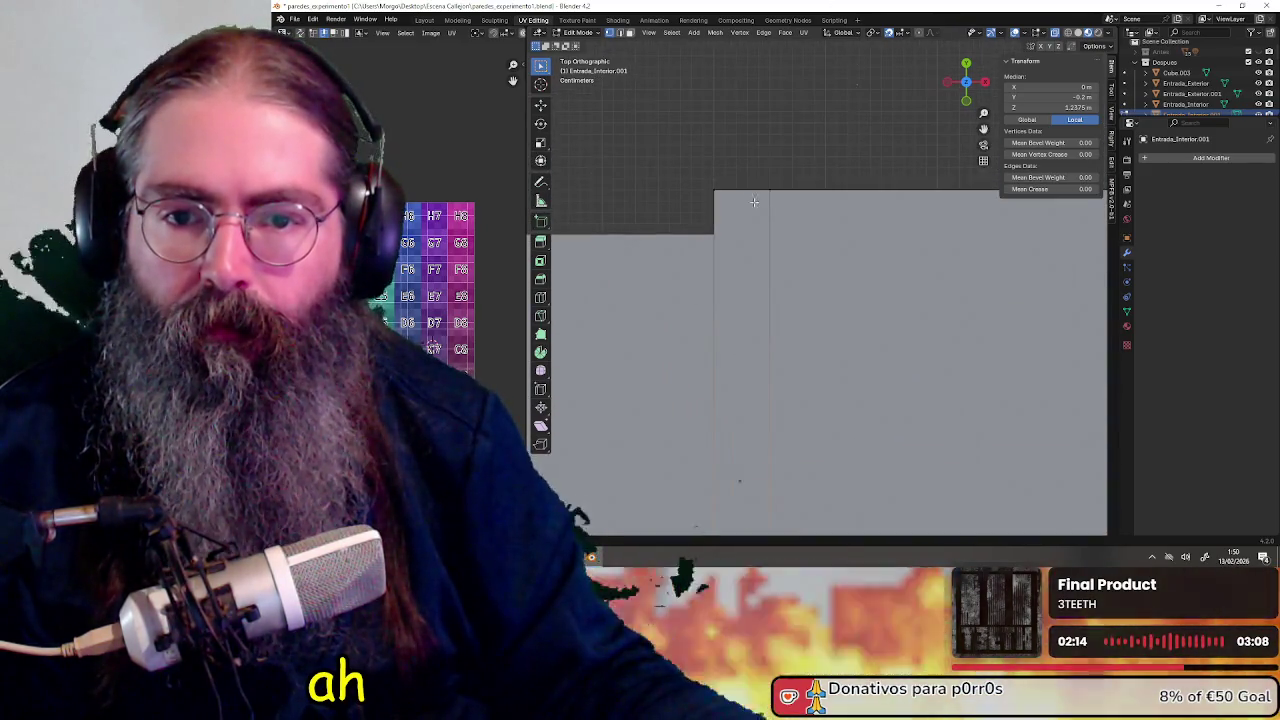
{"action": "scroll", "coordinate": [748, 198], "scroll_direction": "up", "scroll_amount": 3}
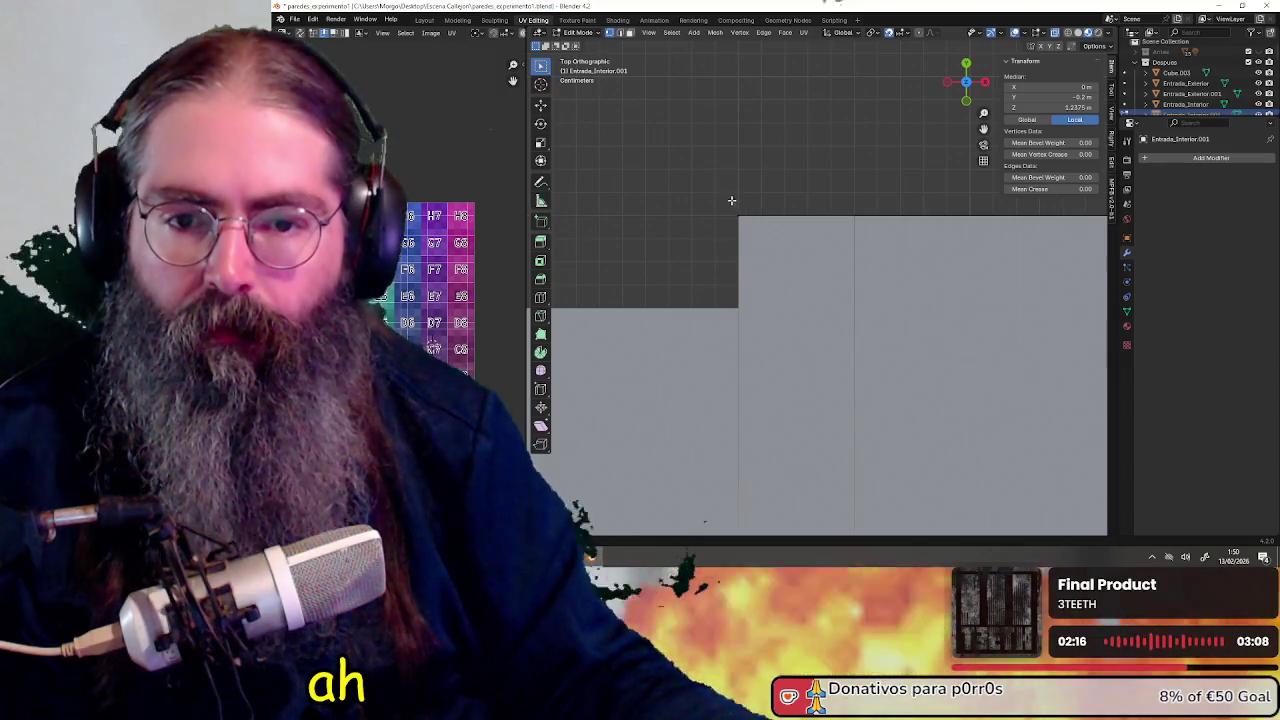
{"action": "scroll", "coordinate": [757, 220], "scroll_direction": "down", "scroll_amount": 4}
{"action": "scroll", "coordinate": [831, 363], "scroll_direction": "down", "scroll_amount": 4}
{"action": "middle_click_drag", "start_coordinate": [831, 363], "coordinate": [722, 249], "text": "shift"}
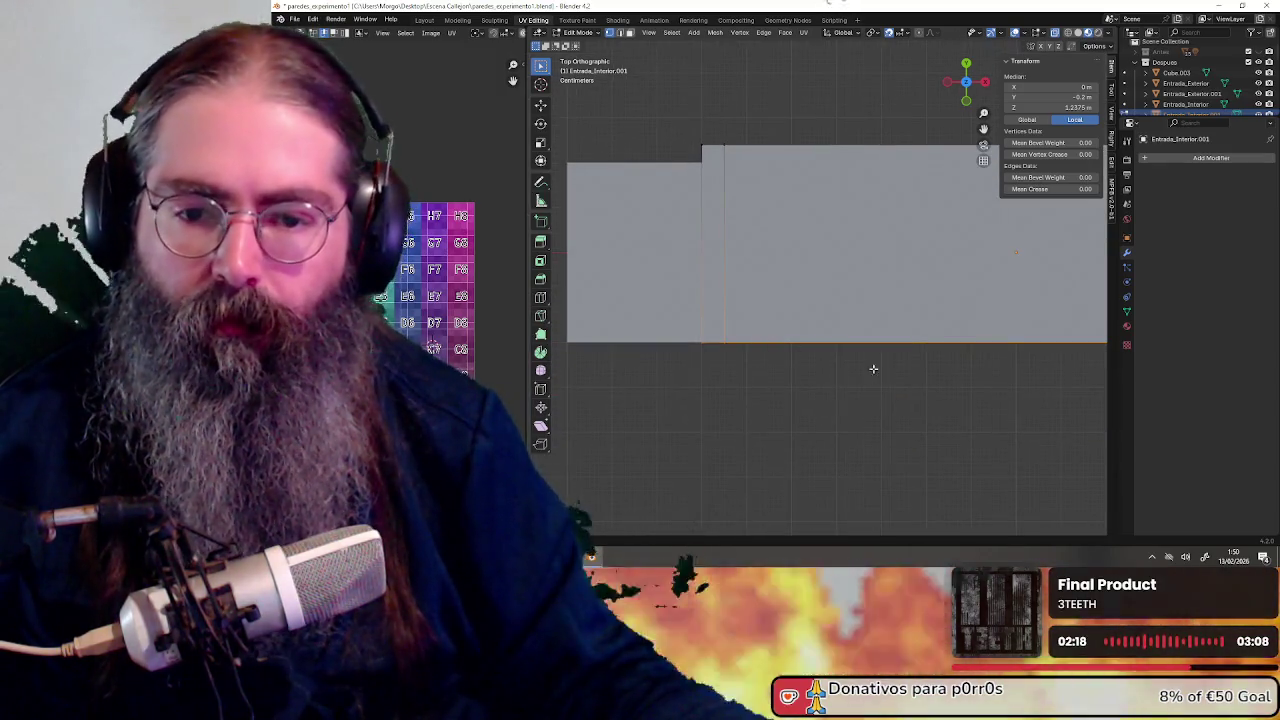
{"action": "middle_click_drag", "start_coordinate": [864, 369], "coordinate": [794, 343], "text": "shift"}
{"action": "scroll", "coordinate": [701, 346], "scroll_direction": "up", "scroll_amount": 3}
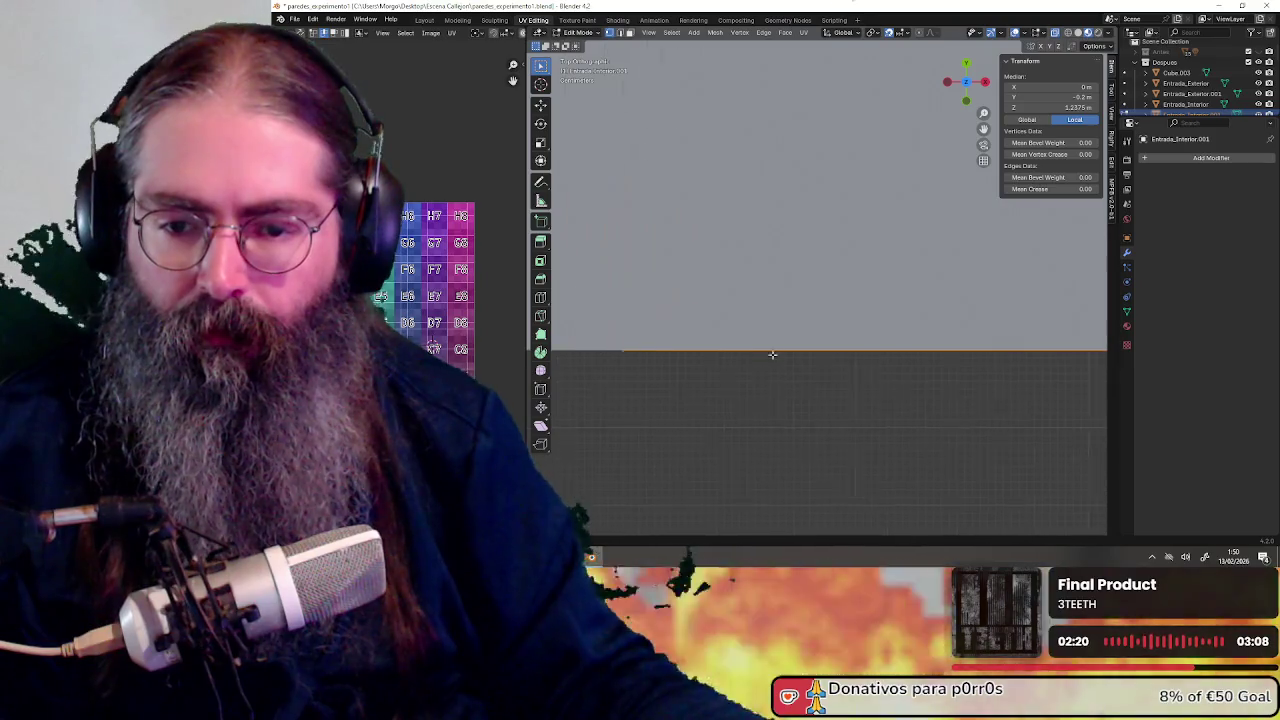
Move the lower edge outward about 0.04 m to Y -0.24 m and check it in perspective
{"action": "key", "text": "g"}
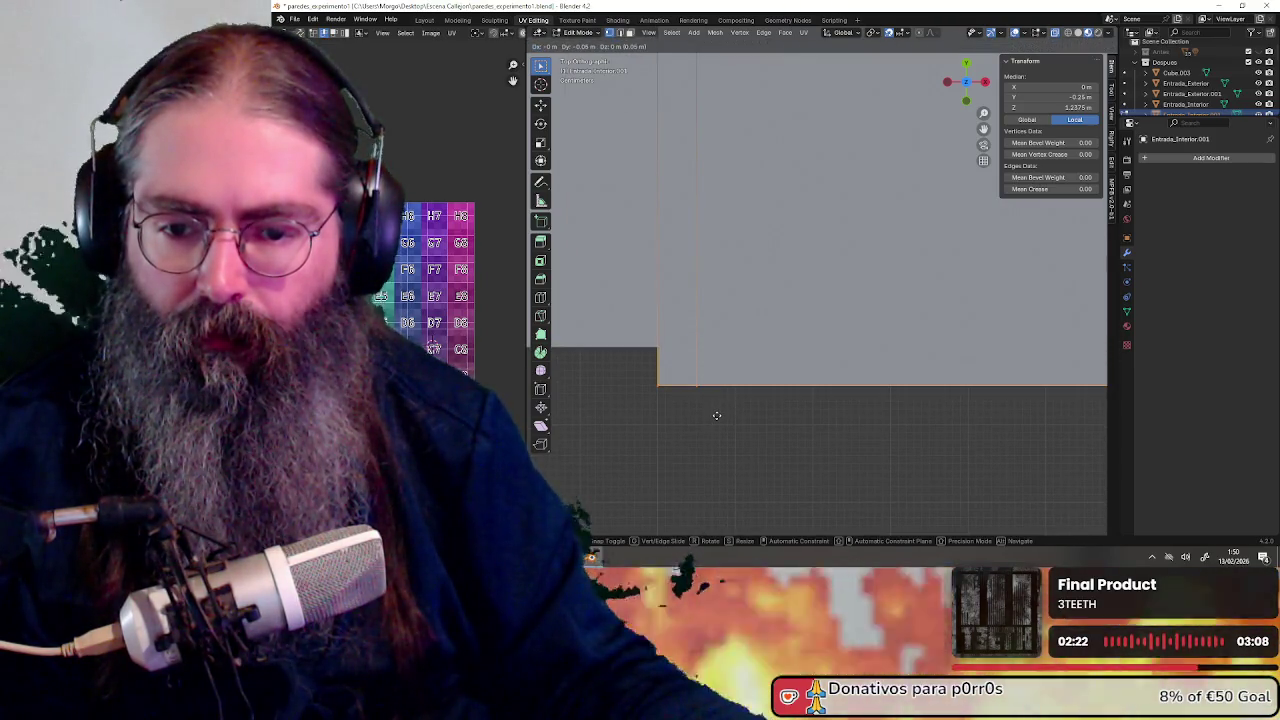
{"action": "left_click", "coordinate": [718, 407]}
{"action": "scroll", "coordinate": [823, 366], "scroll_direction": "down", "scroll_amount": 3}
{"action": "mouse_move", "coordinate": [946, 346]}
{"action": "middle_mouse_down"}
{"action": "mouse_move", "coordinate": [780, 272]}
{"action": "mouse_move", "coordinate": [774, 251]}
{"action": "middle_mouse_up"}
{"action": "middle_click_drag", "start_coordinate": [780, 345], "coordinate": [636, 76]}
{"action": "left_click", "coordinate": [631, 37]}
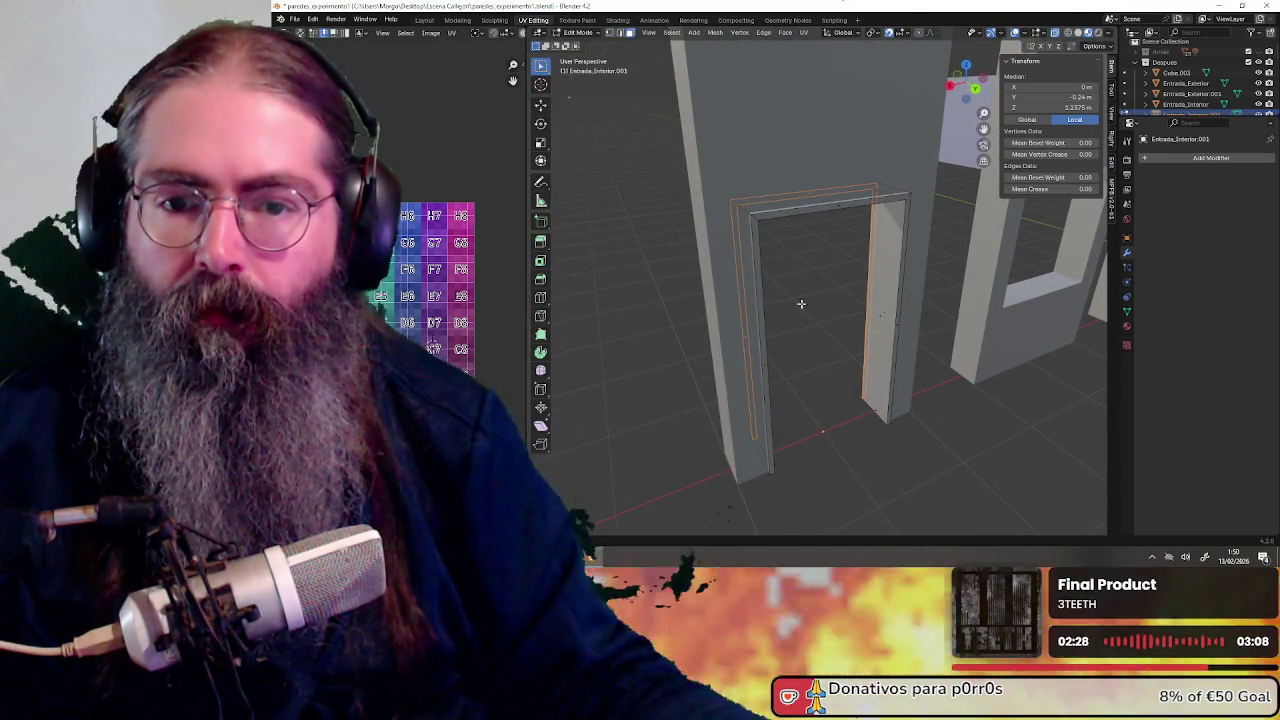
{"action": "scroll", "coordinate": [820, 323], "scroll_direction": "up", "scroll_amount": 2}
{"action": "scroll", "coordinate": [820, 300], "scroll_direction": "up", "scroll_amount": 2}
{"action": "scroll", "coordinate": [841, 274], "scroll_direction": "up", "scroll_amount": 2}
{"action": "scroll", "coordinate": [841, 274], "scroll_direction": "up", "scroll_amount": 2}
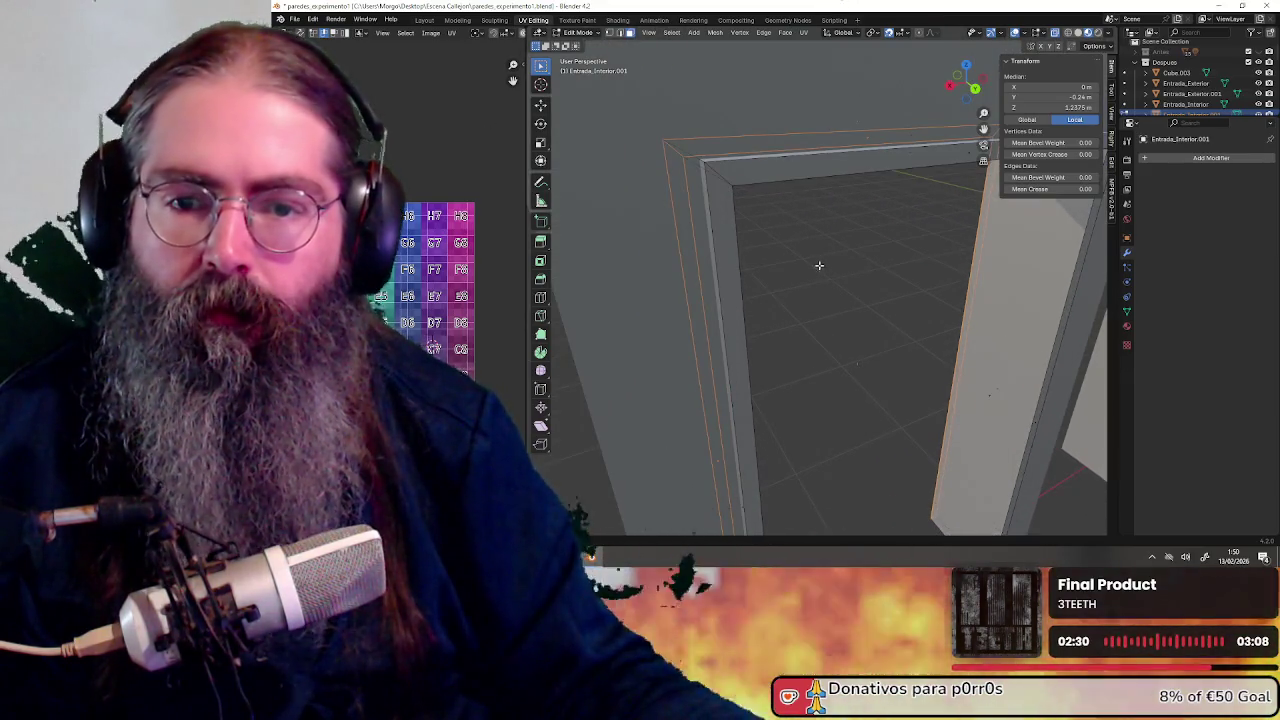
{"action": "middle_click_drag", "start_coordinate": [817, 259], "coordinate": [855, 271]}
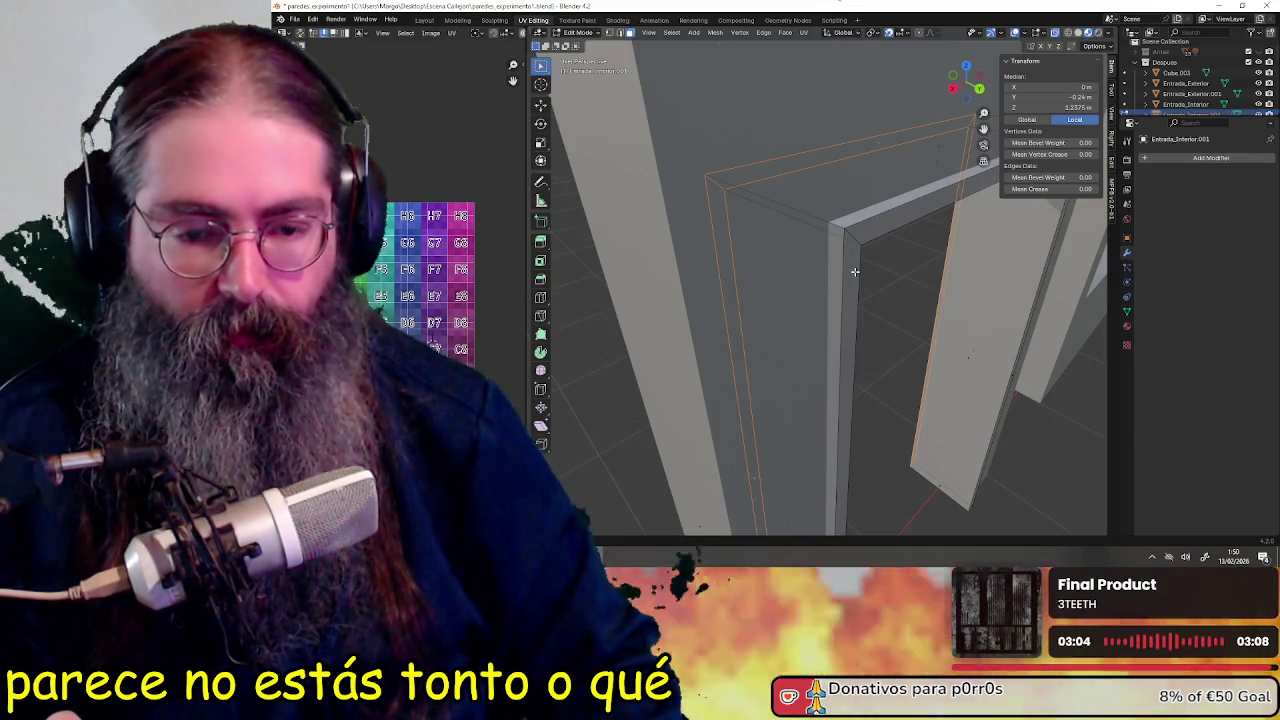
{"action": "middle_click_drag", "start_coordinate": [859, 271], "coordinate": [928, 327]}
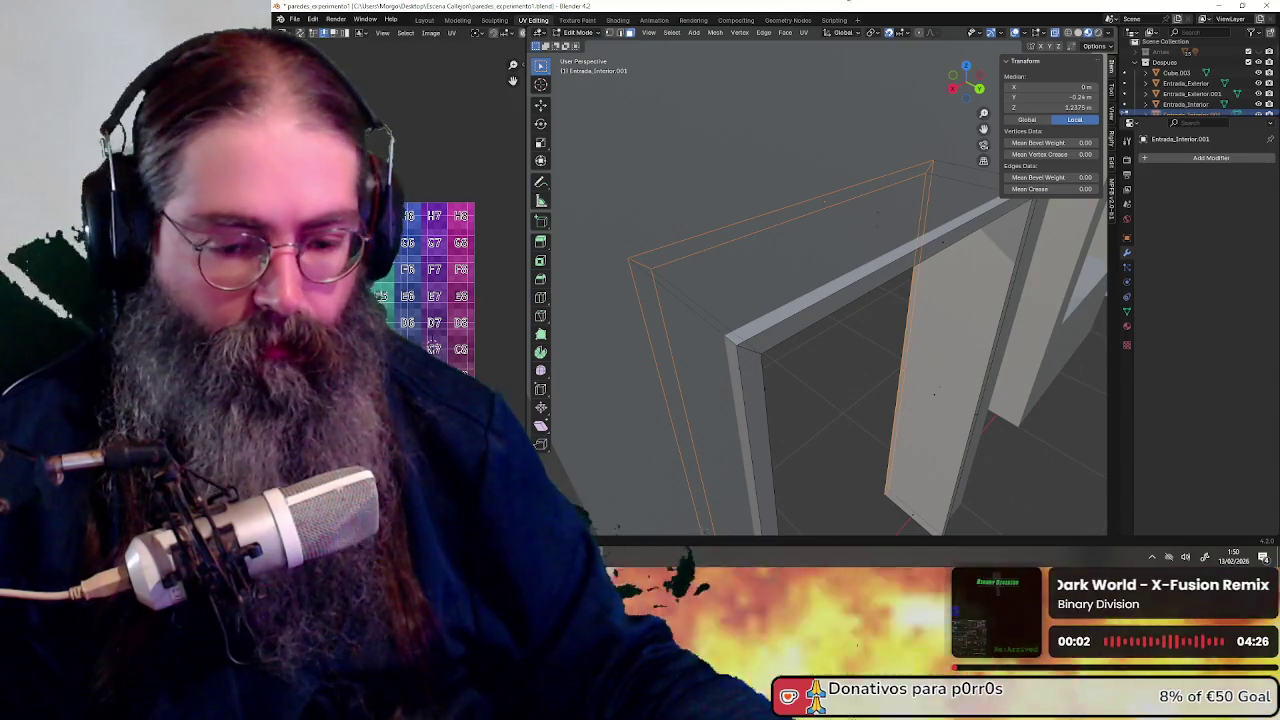
{"action": "mouse_move", "coordinate": [889, 364]}
{"action": "middle_mouse_down"}
{"action": "mouse_move", "coordinate": [860, 331]}
{"action": "mouse_move", "coordinate": [869, 286]}
{"action": "middle_mouse_up"}
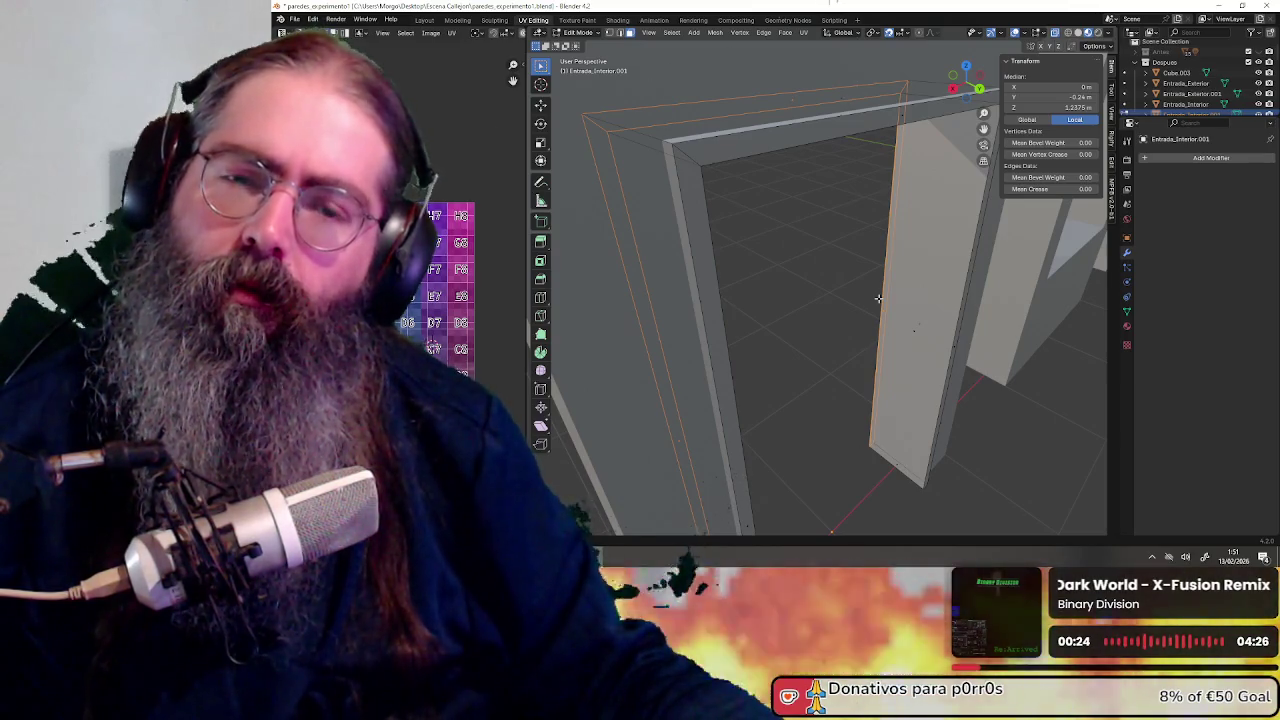
{"action": "mouse_move", "coordinate": [878, 298]}
{"action": "middle_mouse_down"}
{"action": "mouse_move", "coordinate": [778, 305]}
{"action": "mouse_move", "coordinate": [871, 300]}
{"action": "middle_mouse_up"}
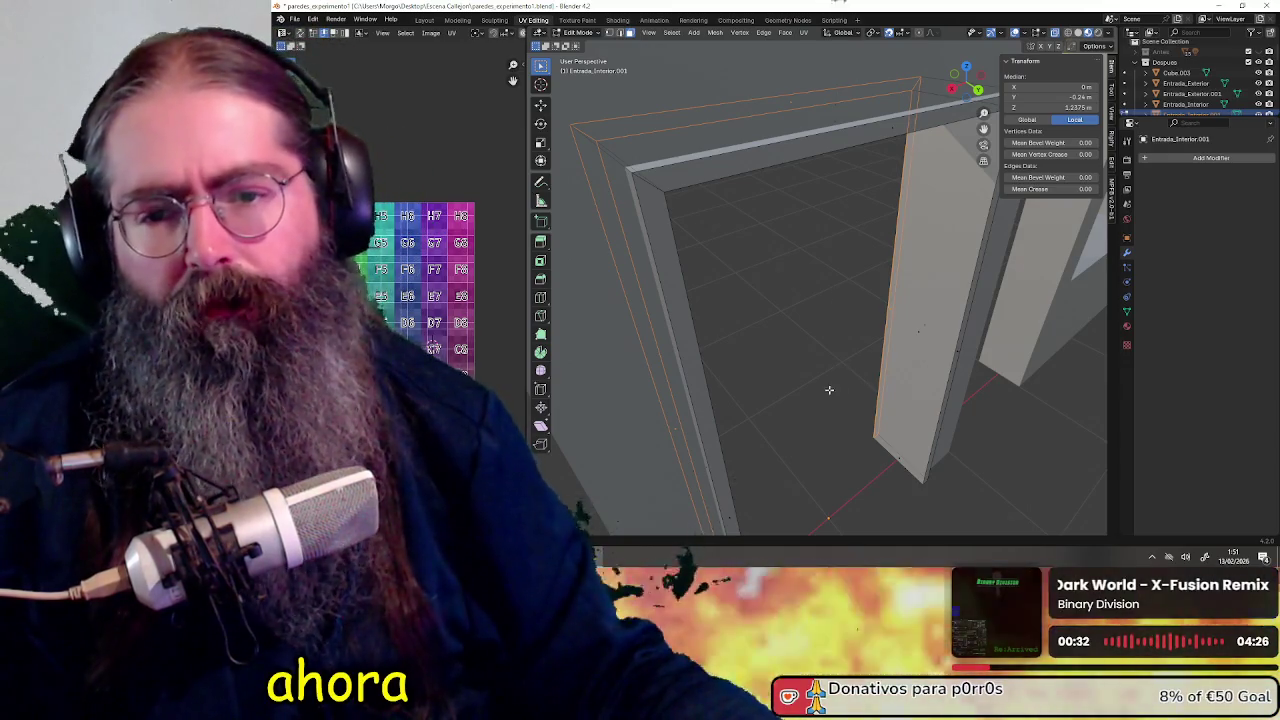
{"action": "middle_click_drag", "start_coordinate": [827, 306], "coordinate": [822, 303]}
{"action": "scroll", "coordinate": [822, 303], "scroll_direction": "down", "scroll_amount": 2}
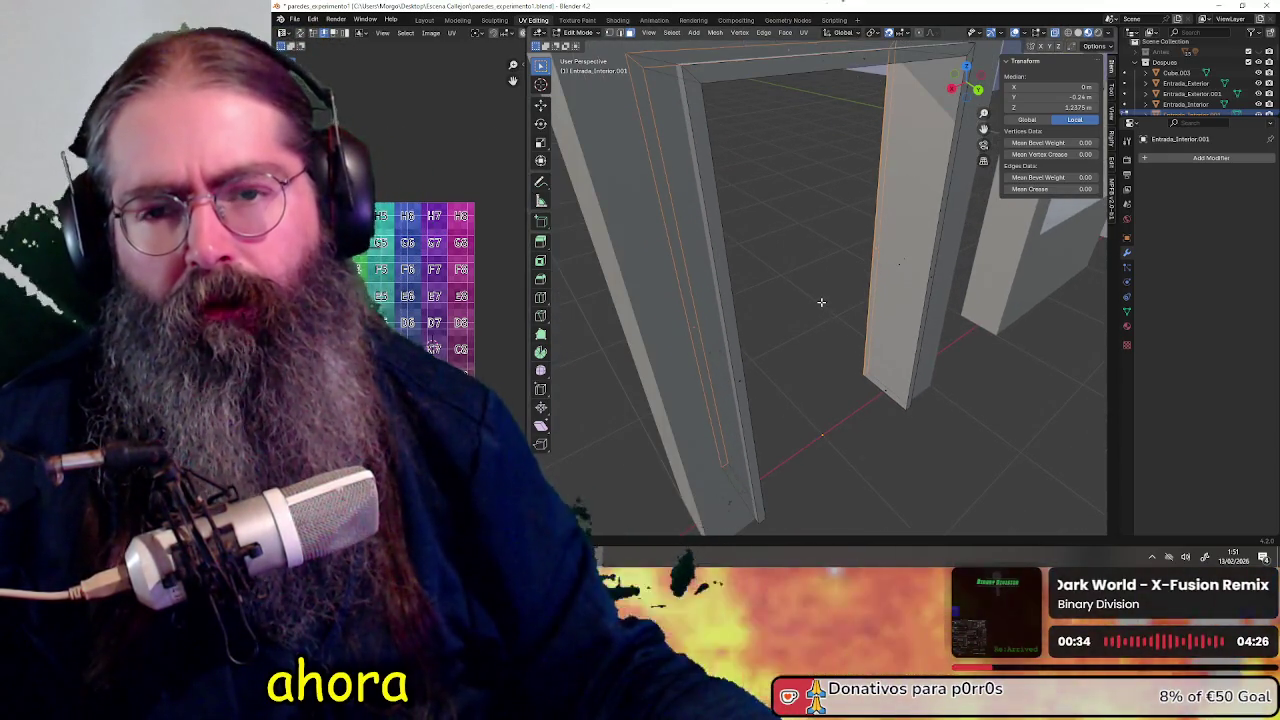
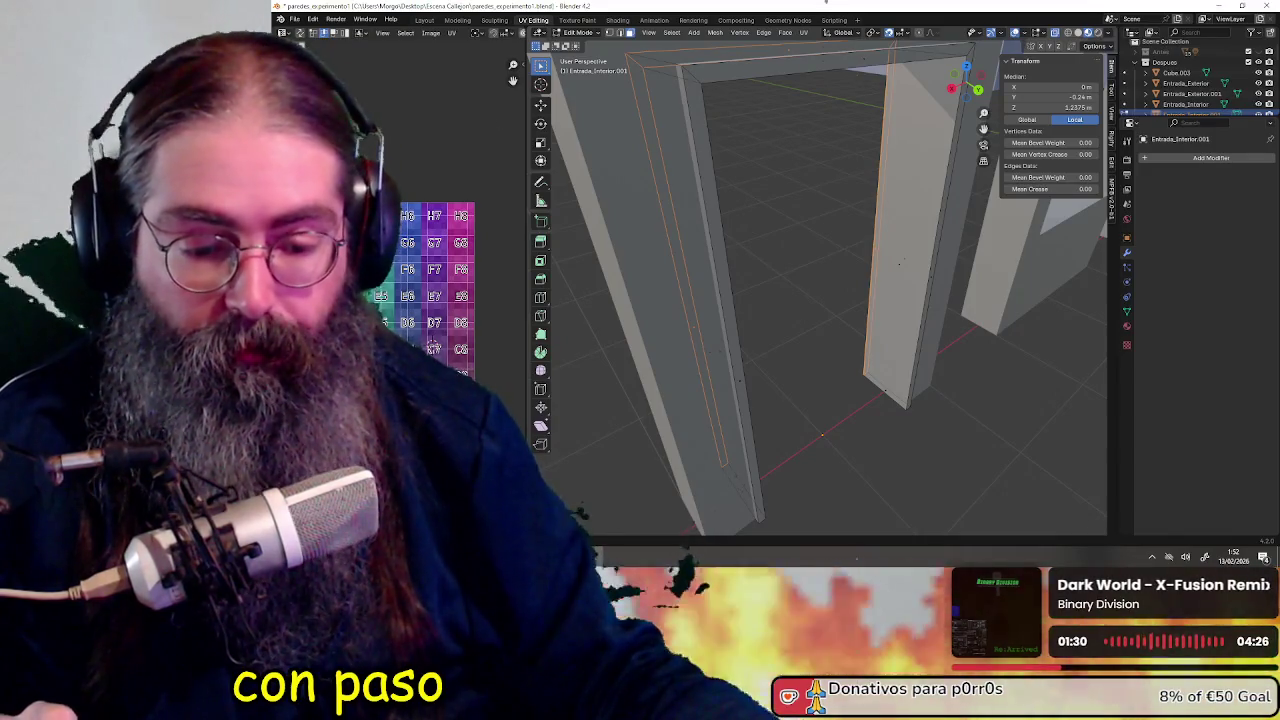
Save the door-frame .blend file, then bring the YouTube tutorial browser window to the front
{"action": "mouse_move", "coordinate": [885, 296]}
{"action": "middle_mouse_down"}
{"action": "mouse_move", "coordinate": [846, 300]}
{"action": "mouse_move", "coordinate": [857, 369]}
{"action": "middle_mouse_up"}
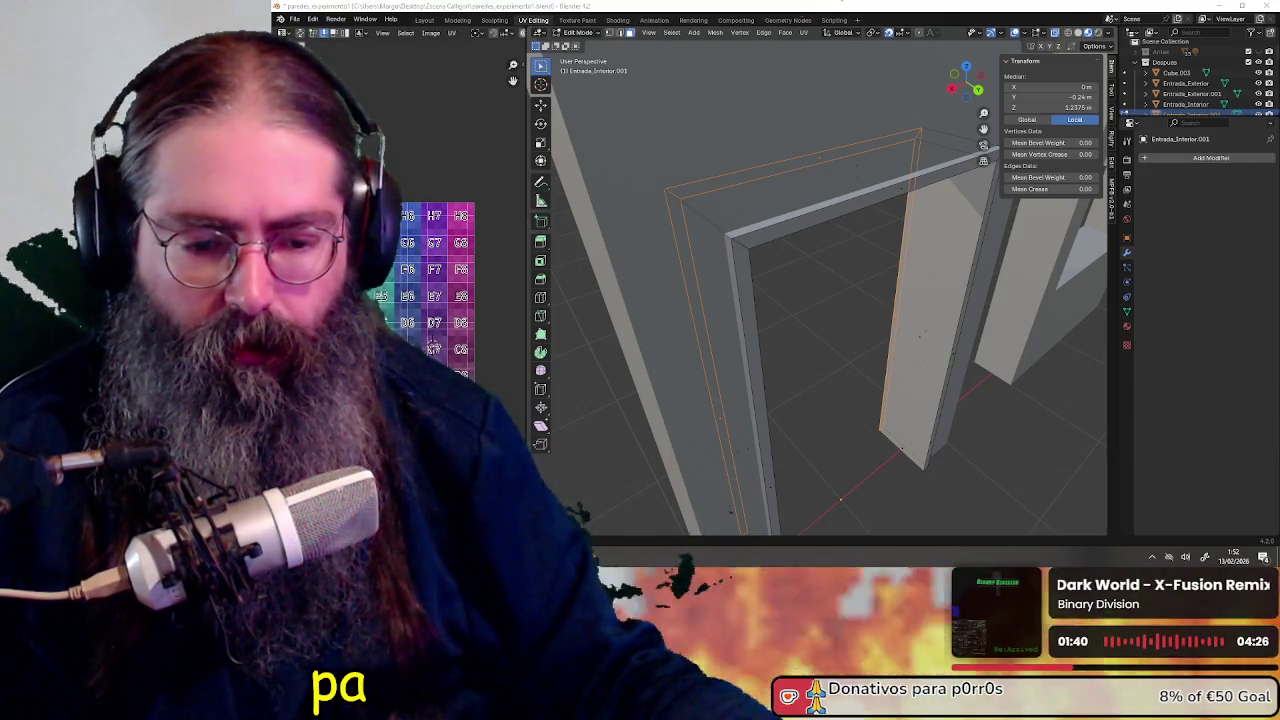
{"action": "key", "text": "ctrl+s"}
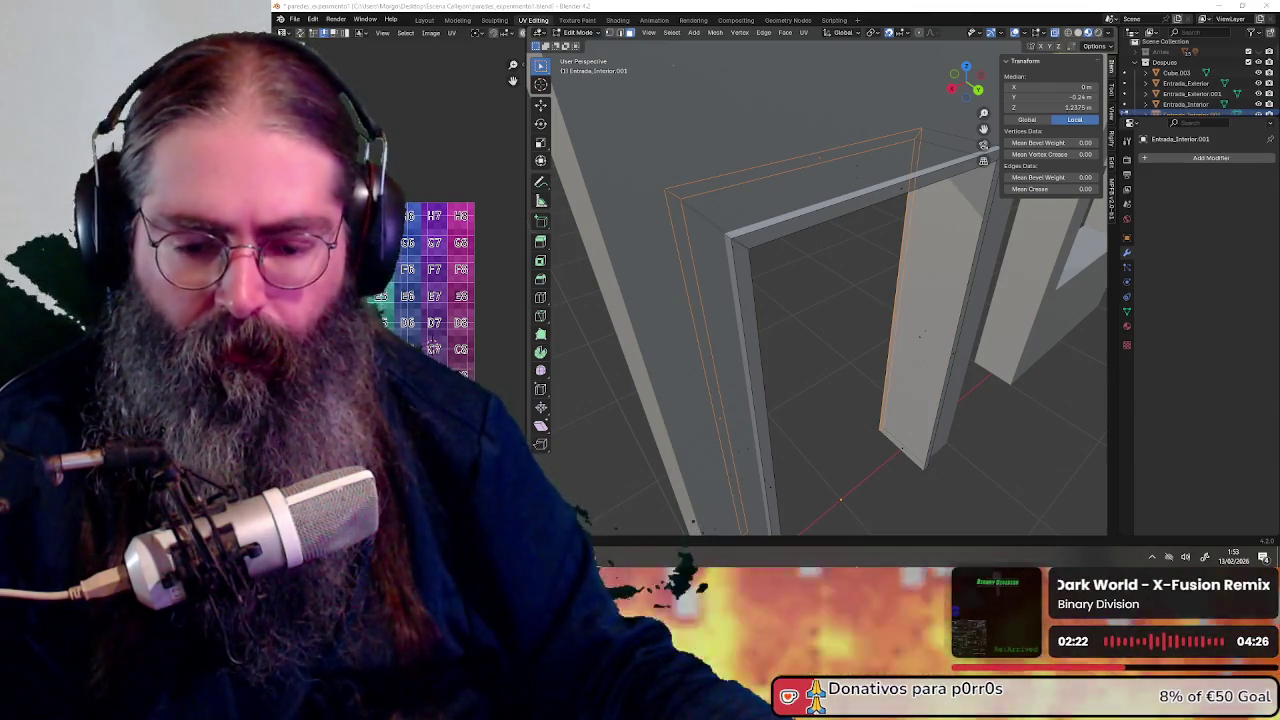
{"action": "key", "text": "alt+Tab"}
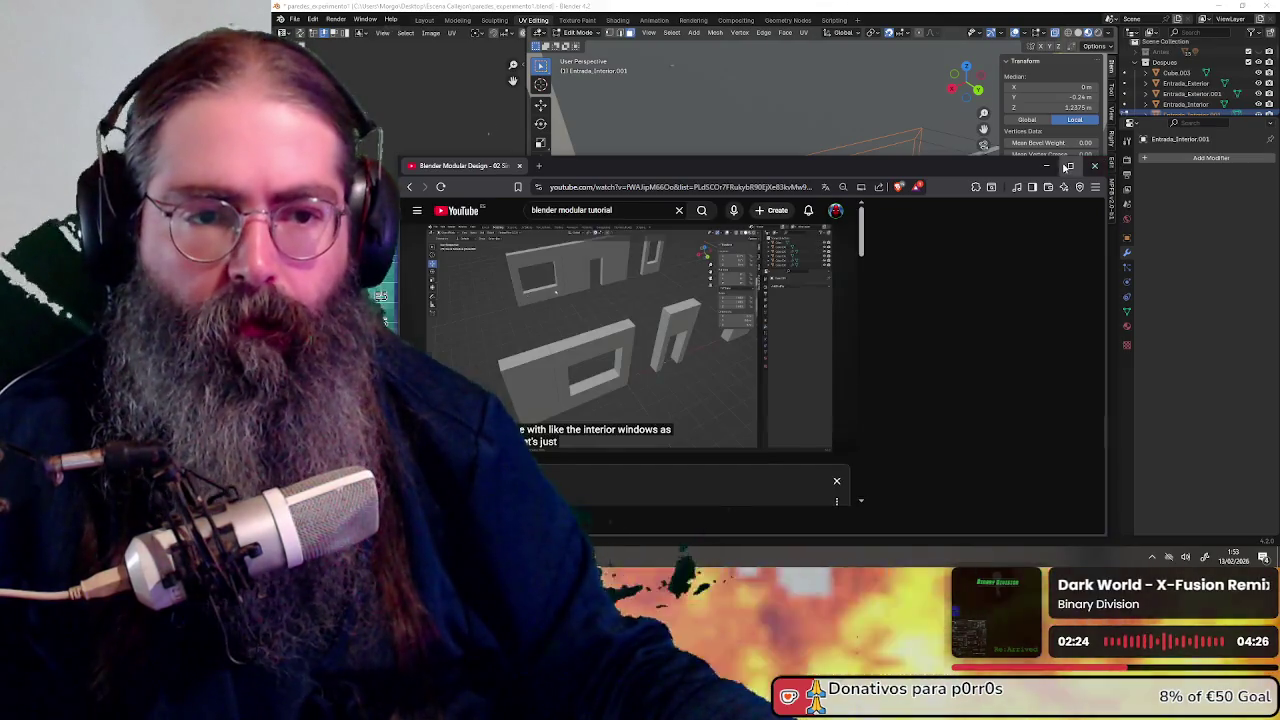
Maximize the browser, play the tutorial fullscreen, and jump to the part on separating geometry
{"action": "left_click", "coordinate": [1068, 167]}
{"action": "left_click", "coordinate": [1252, 484]}
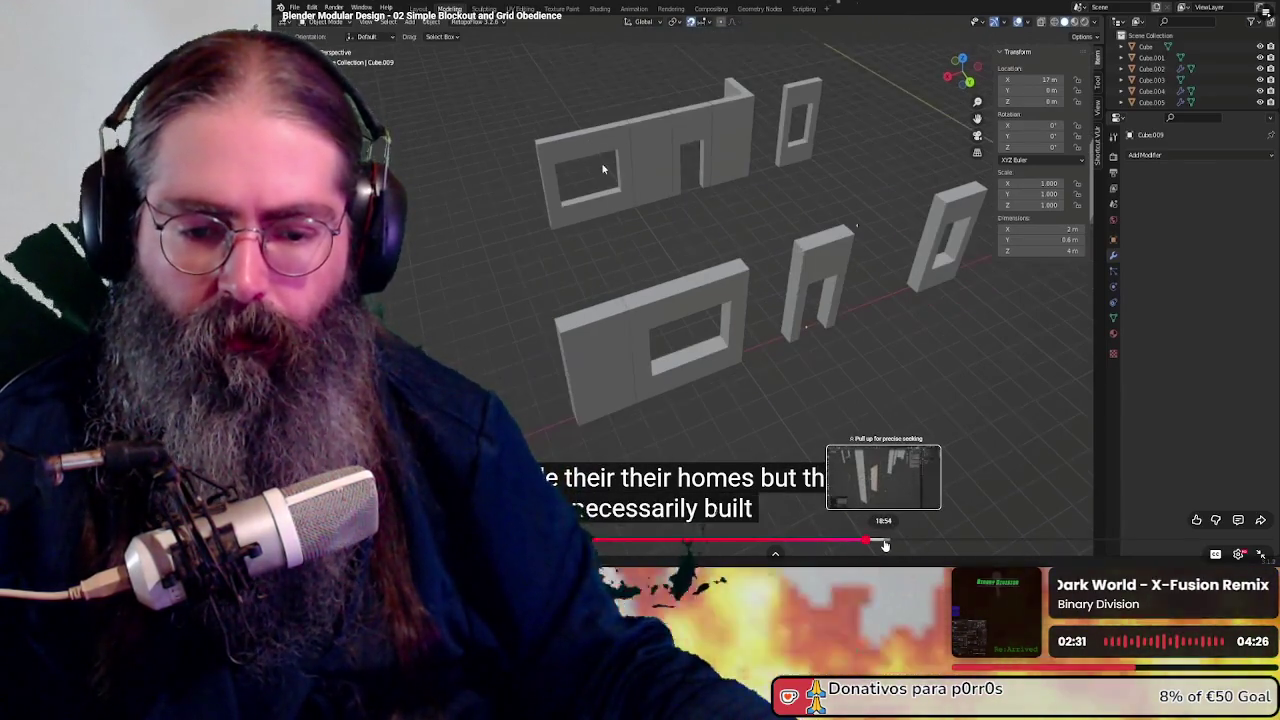
{"action": "left_click", "coordinate": [885, 541]}
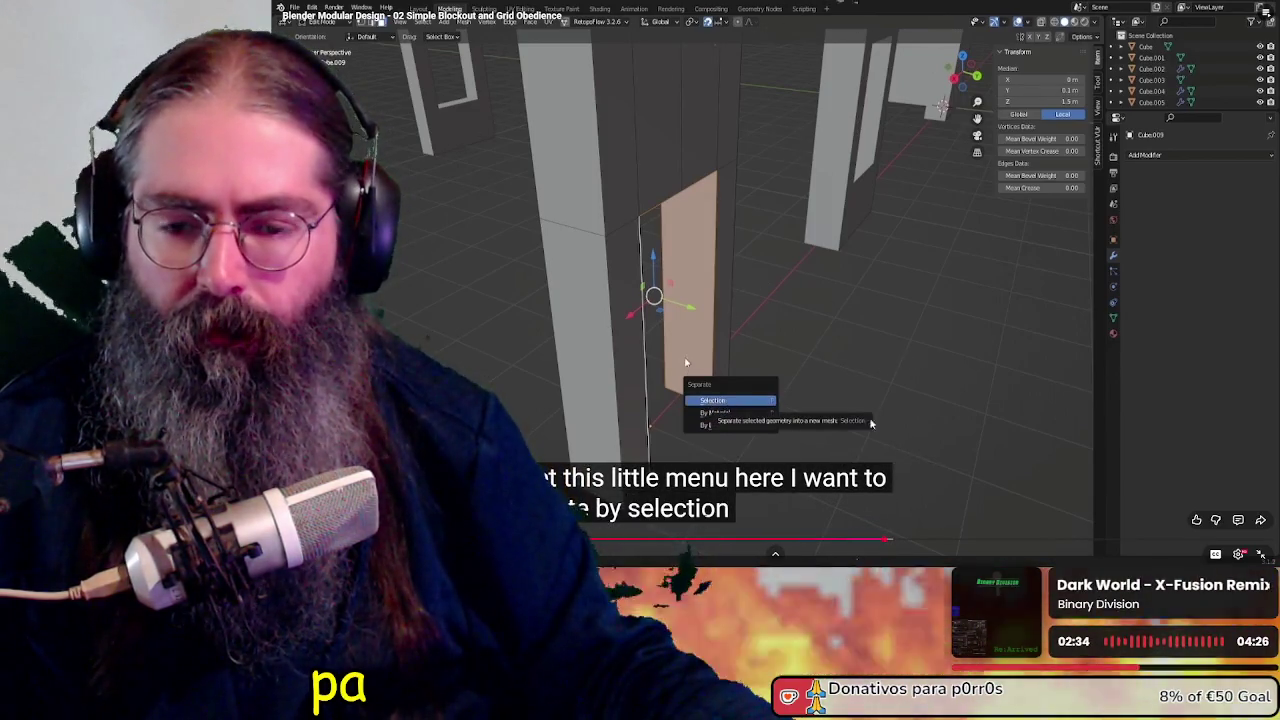
Skip ahead to where the door frame's Solidify modifier gets applied
{"action": "key", "text": "l"}
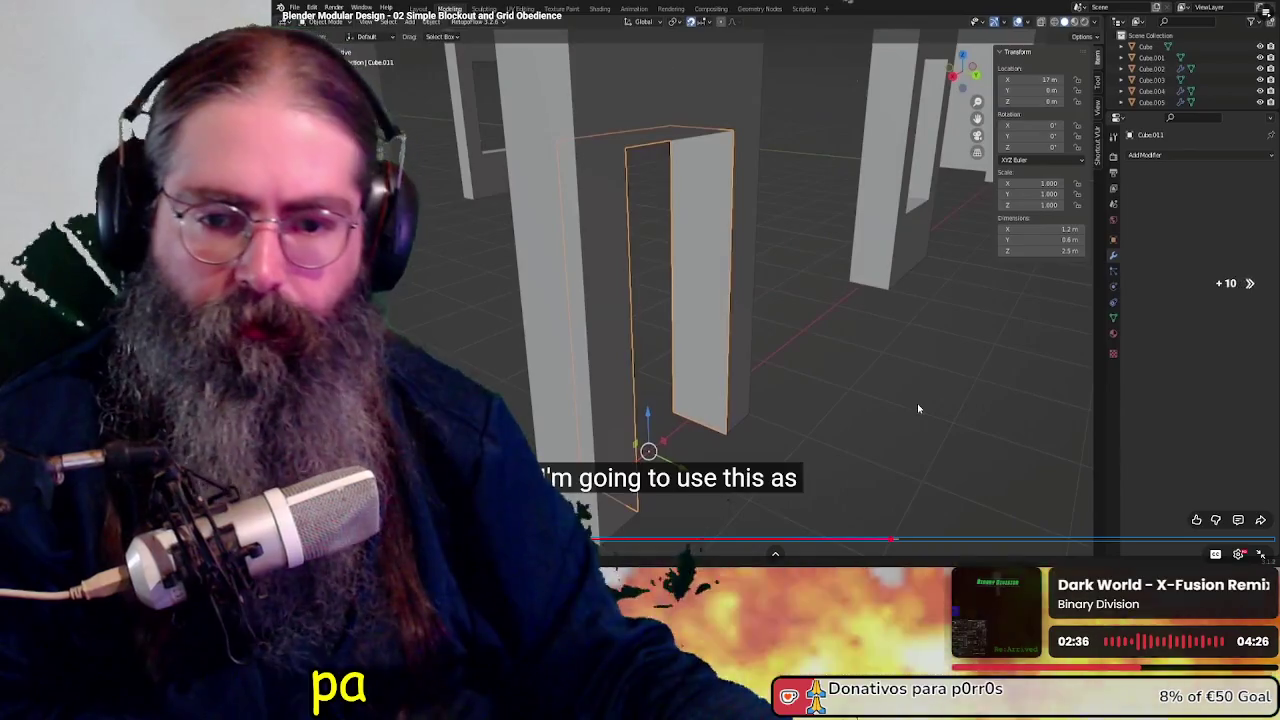
{"action": "key", "text": "l"}
{"action": "key", "text": "l"}
{"action": "key", "text": "l"}
{"action": "key", "text": "l"}
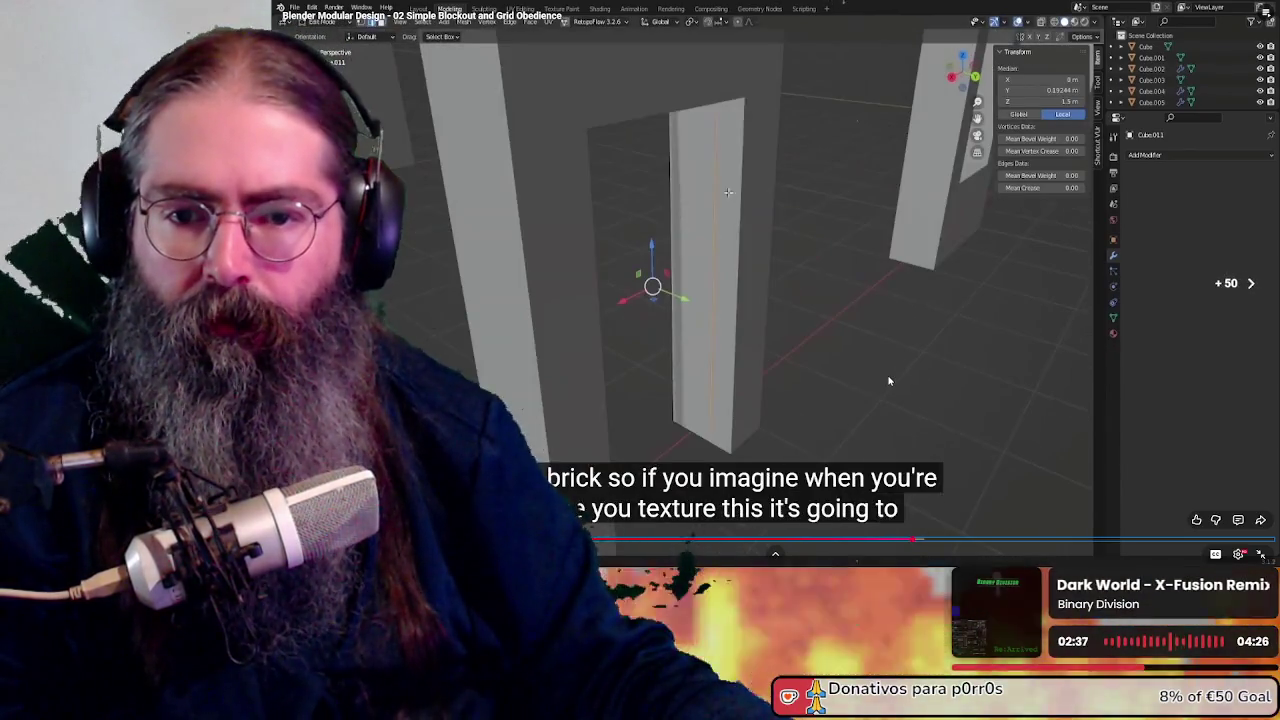
{"action": "key", "text": "l"}
{"action": "key", "text": "l"}
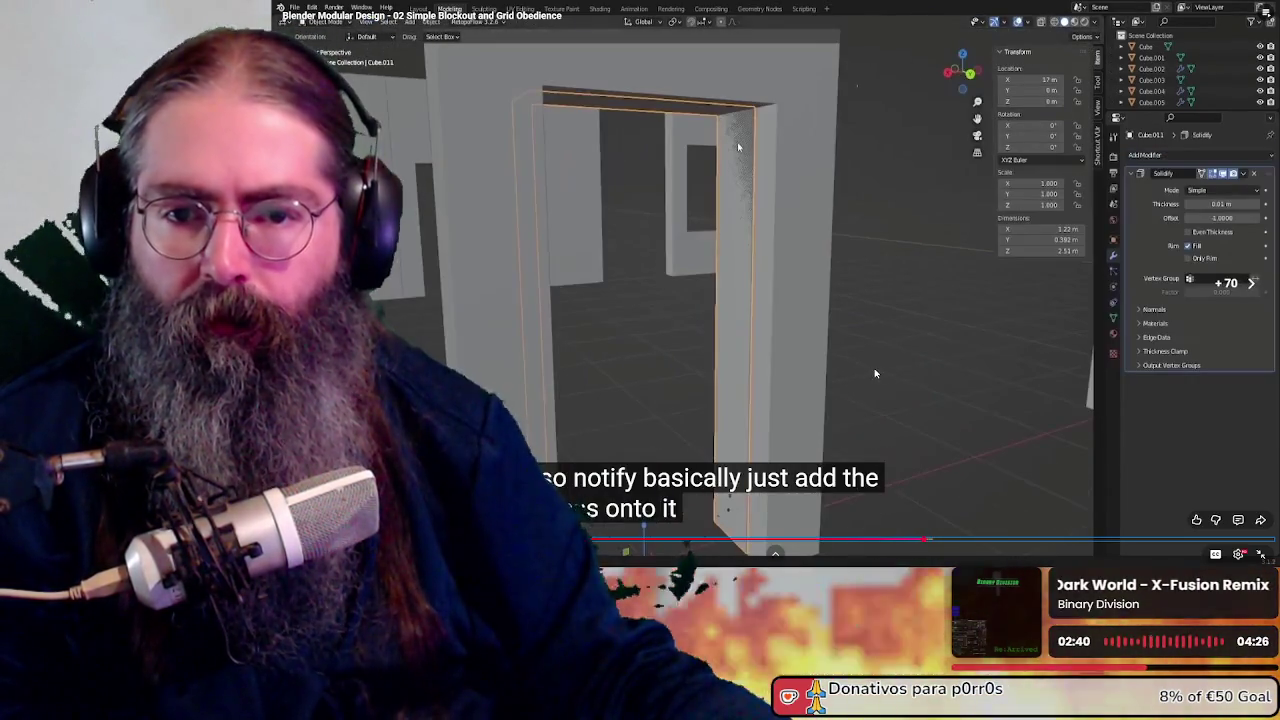
{"action": "key", "text": "l"}
{"action": "key", "text": "l"}
{"action": "key", "text": "l"}
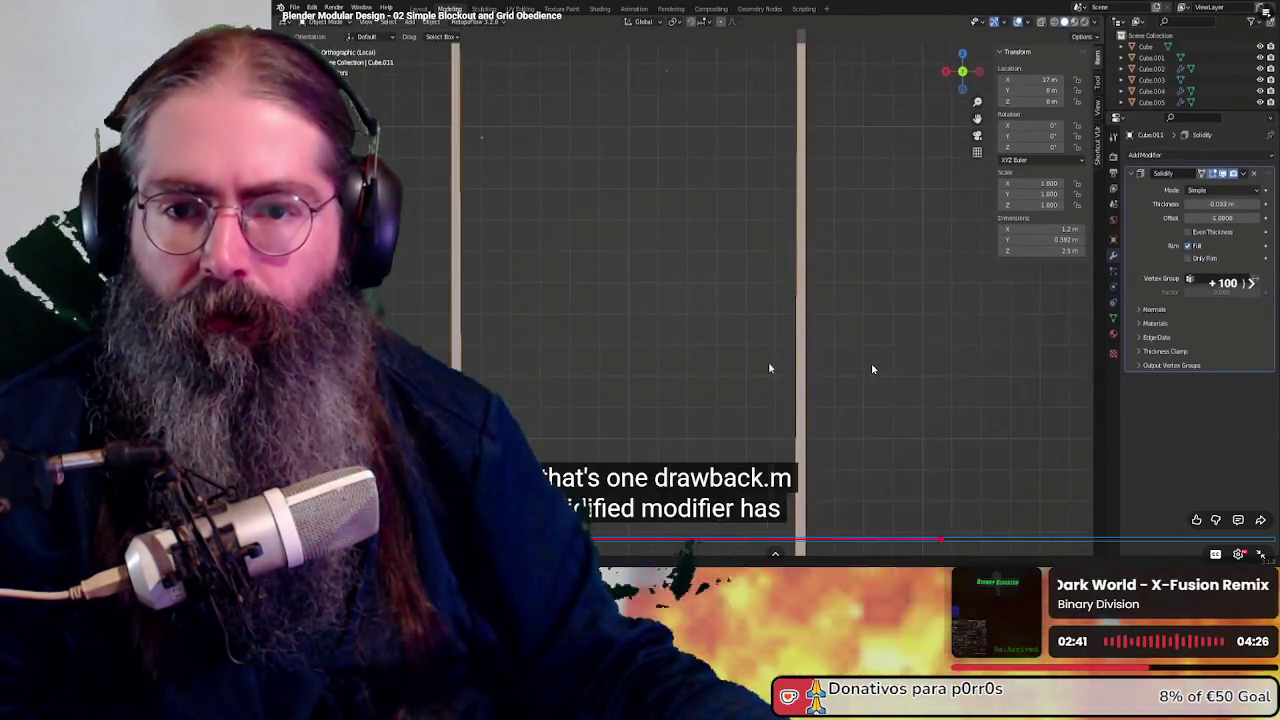
{"action": "key", "text": "l"}
{"action": "key", "text": "l"}
{"action": "key", "text": "l"}
{"action": "key", "text": "l"}
{"action": "key", "text": "l"}
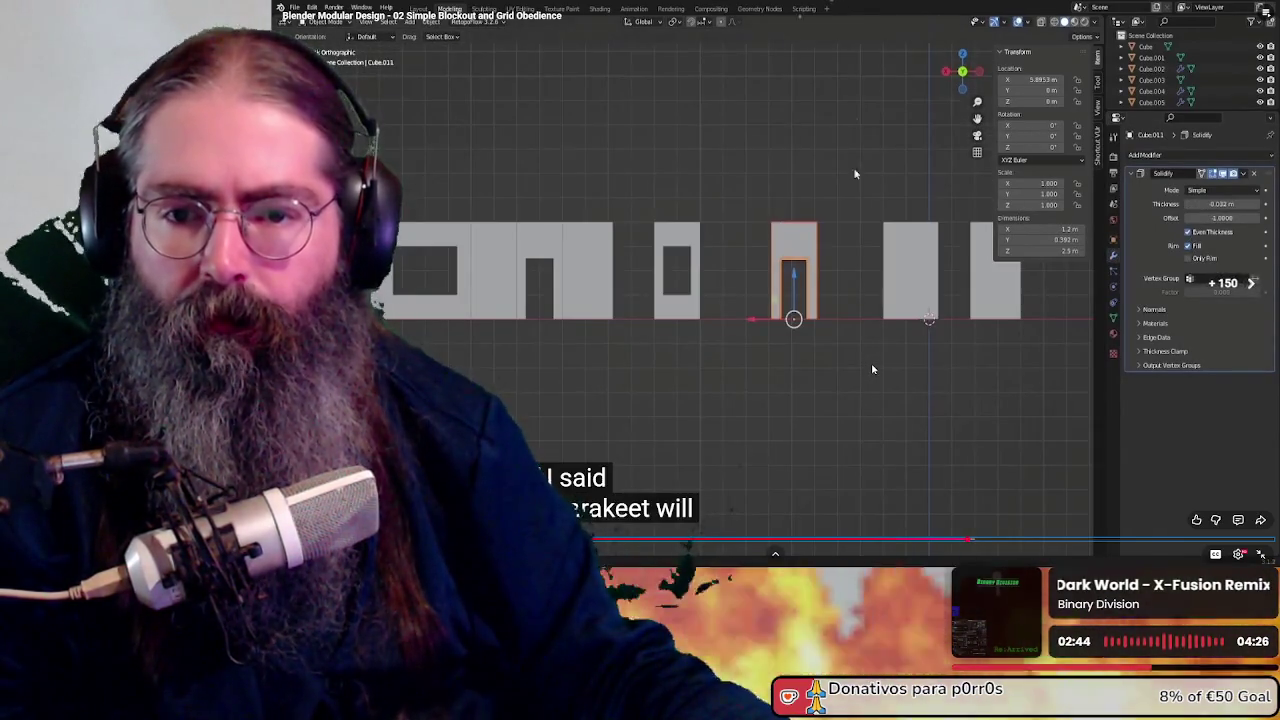
{"action": "key", "text": "l"}
{"action": "key", "text": "l"}
{"action": "key", "text": "l"}
{"action": "key", "text": "l"}
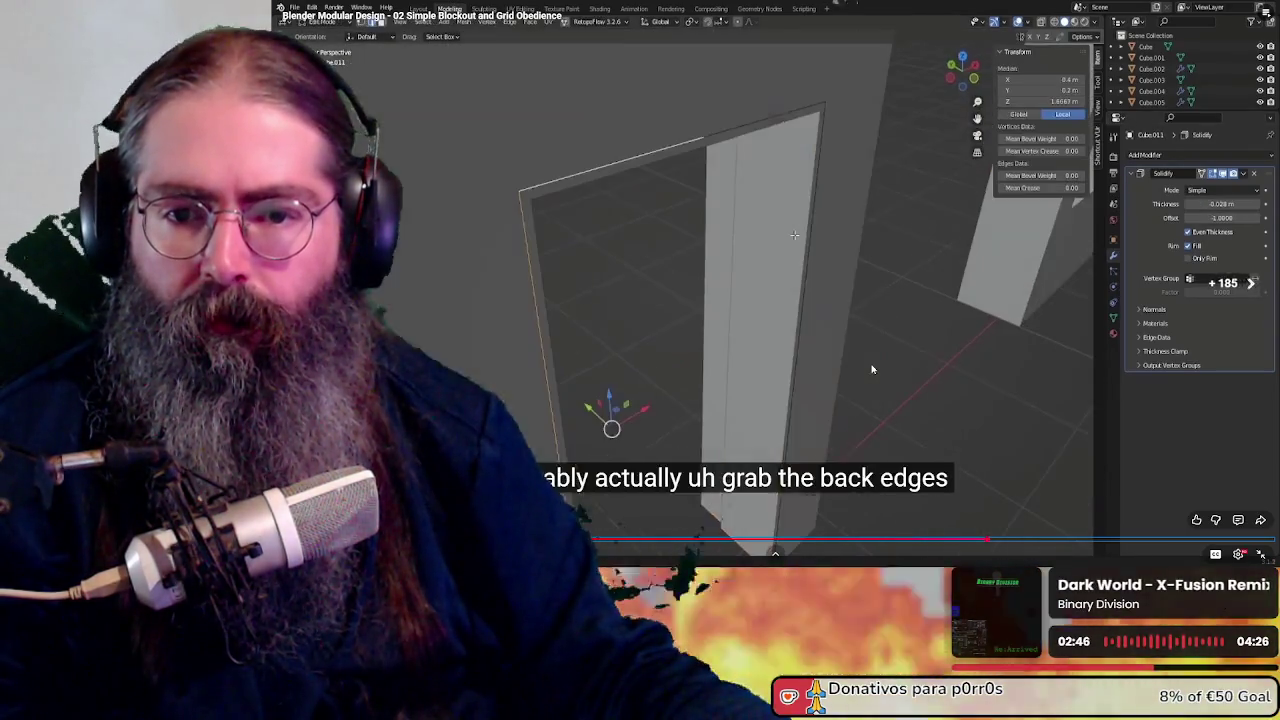
{"action": "key", "text": "l"}
{"action": "key", "text": "l"}
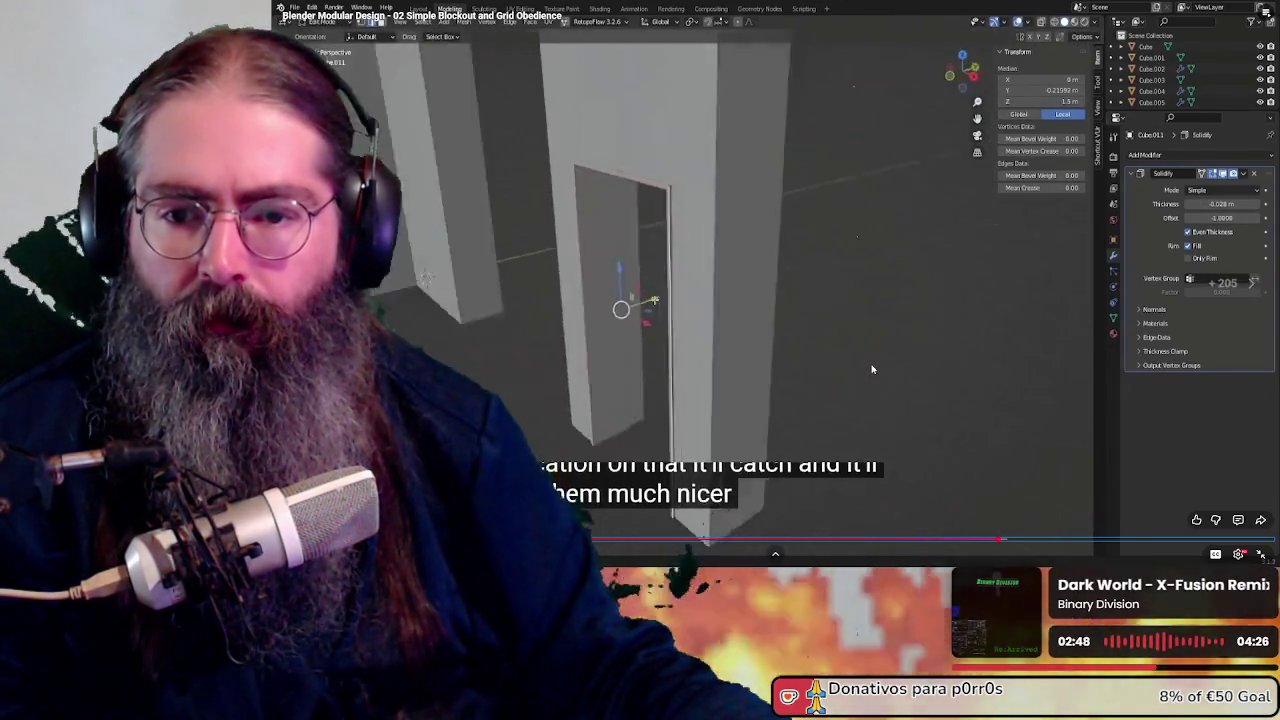
{"action": "key", "text": "l"}
{"action": "key", "text": "l"}
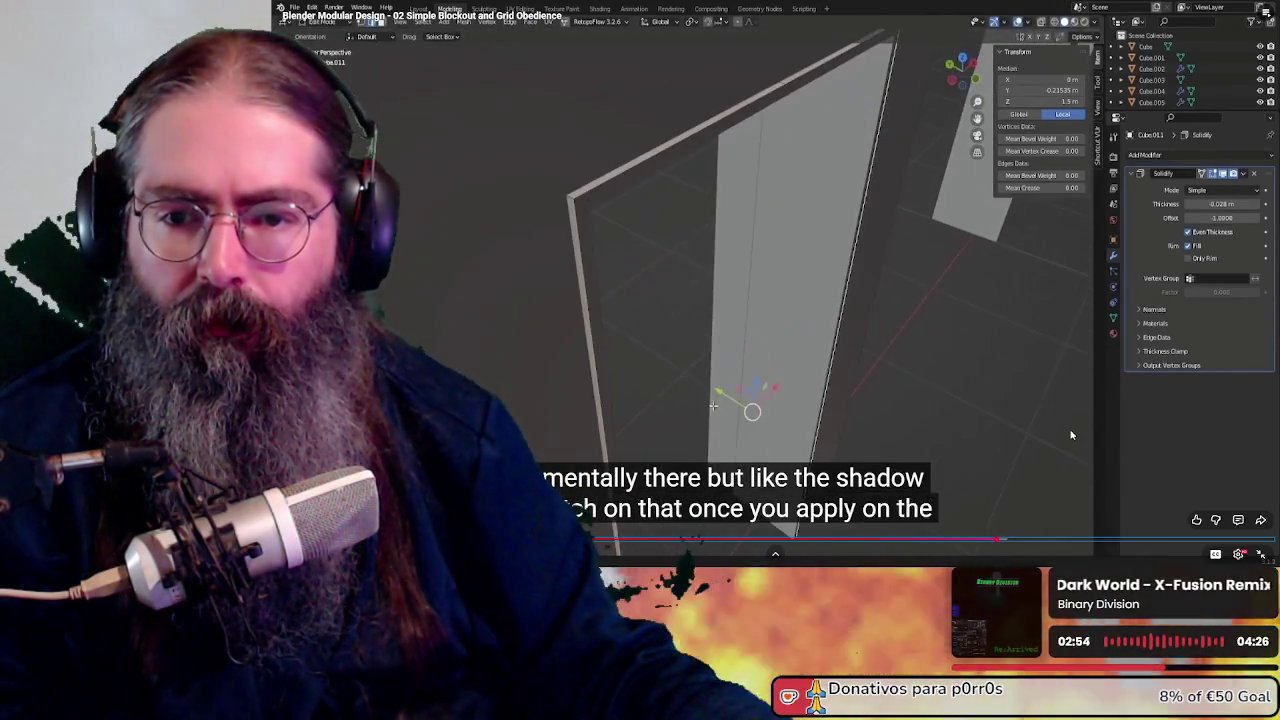
{"action": "key", "text": "Right"}
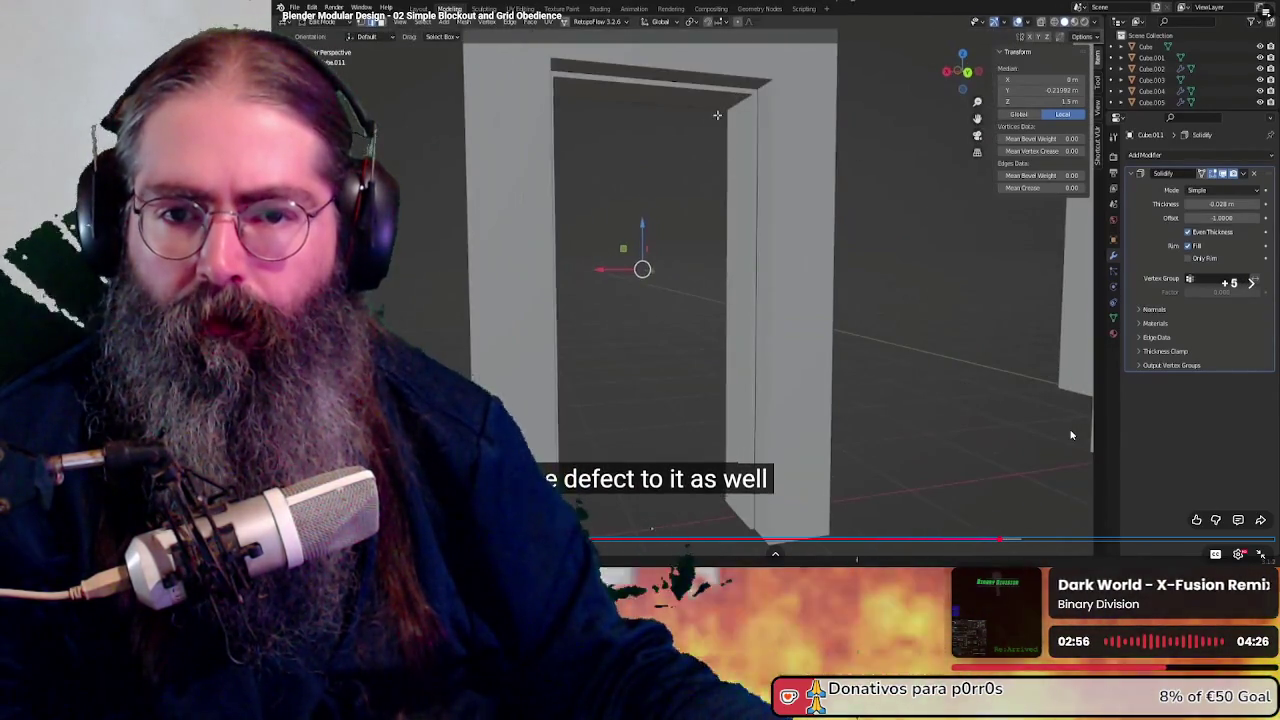
{"action": "key", "text": "Right"}
{"action": "key", "text": "Right"}
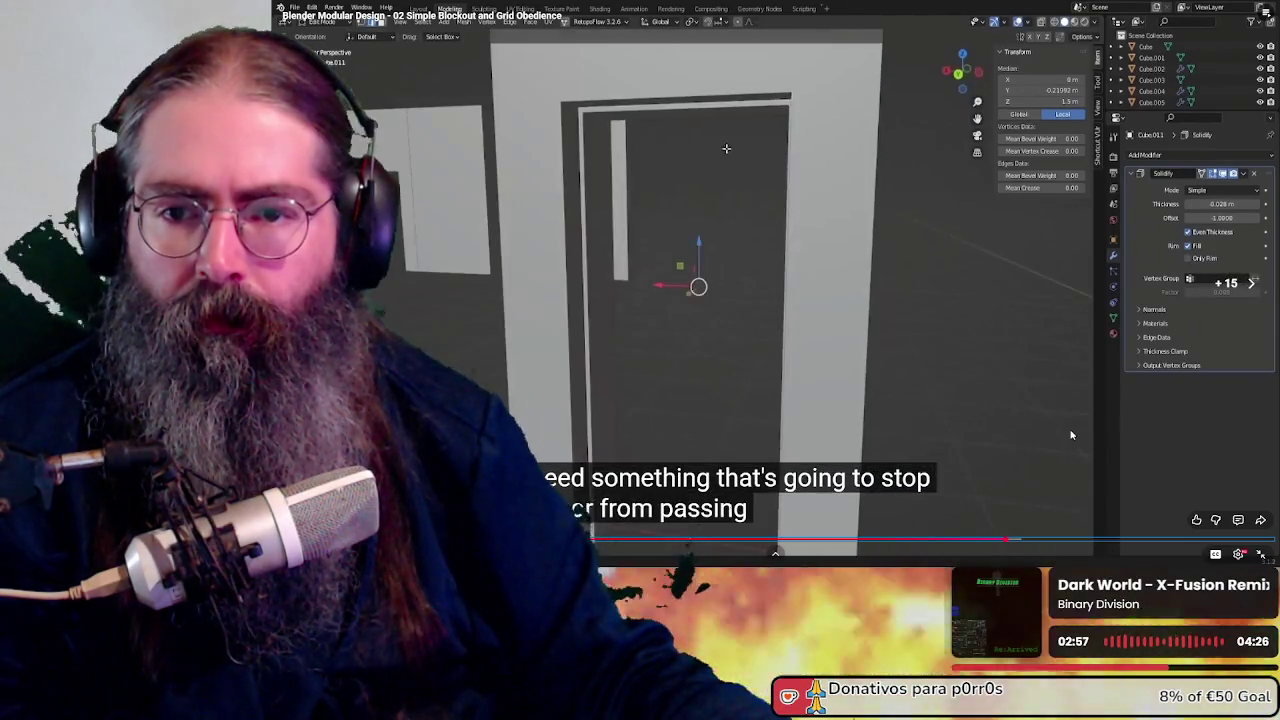
{"action": "key", "text": "Right"}
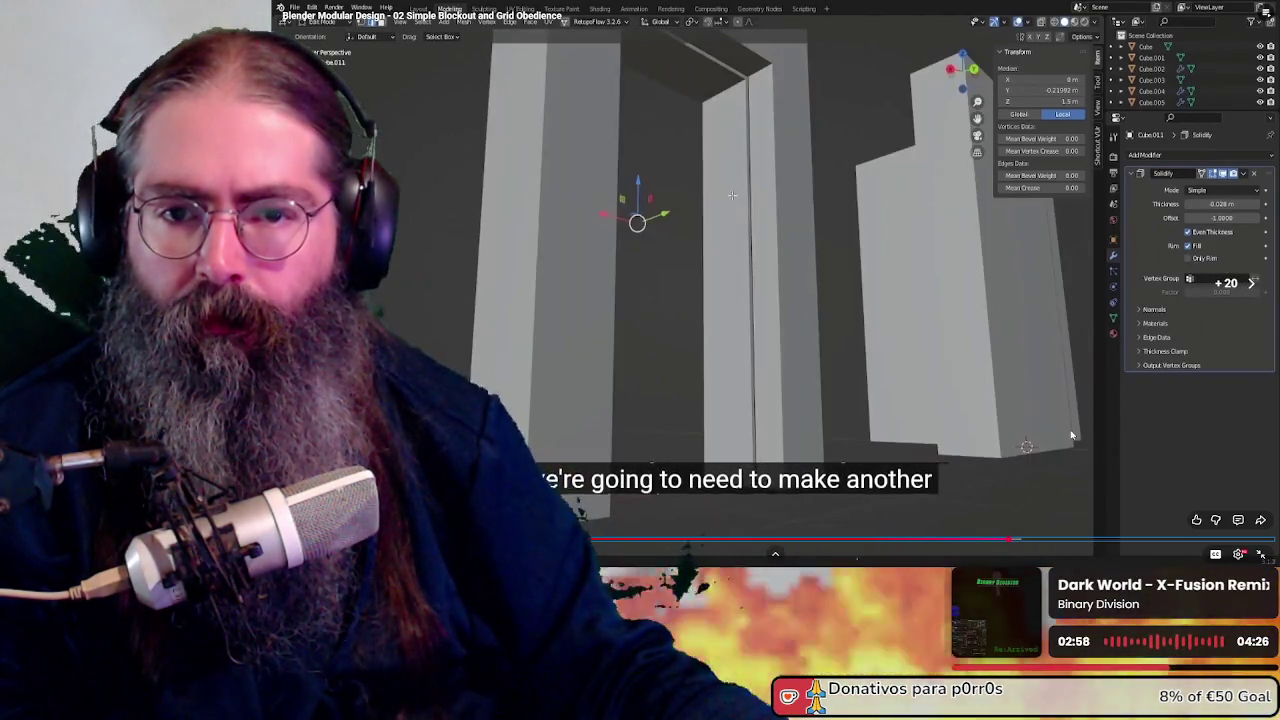
{"action": "key", "text": "Right"}
{"action": "key", "text": "Right"}
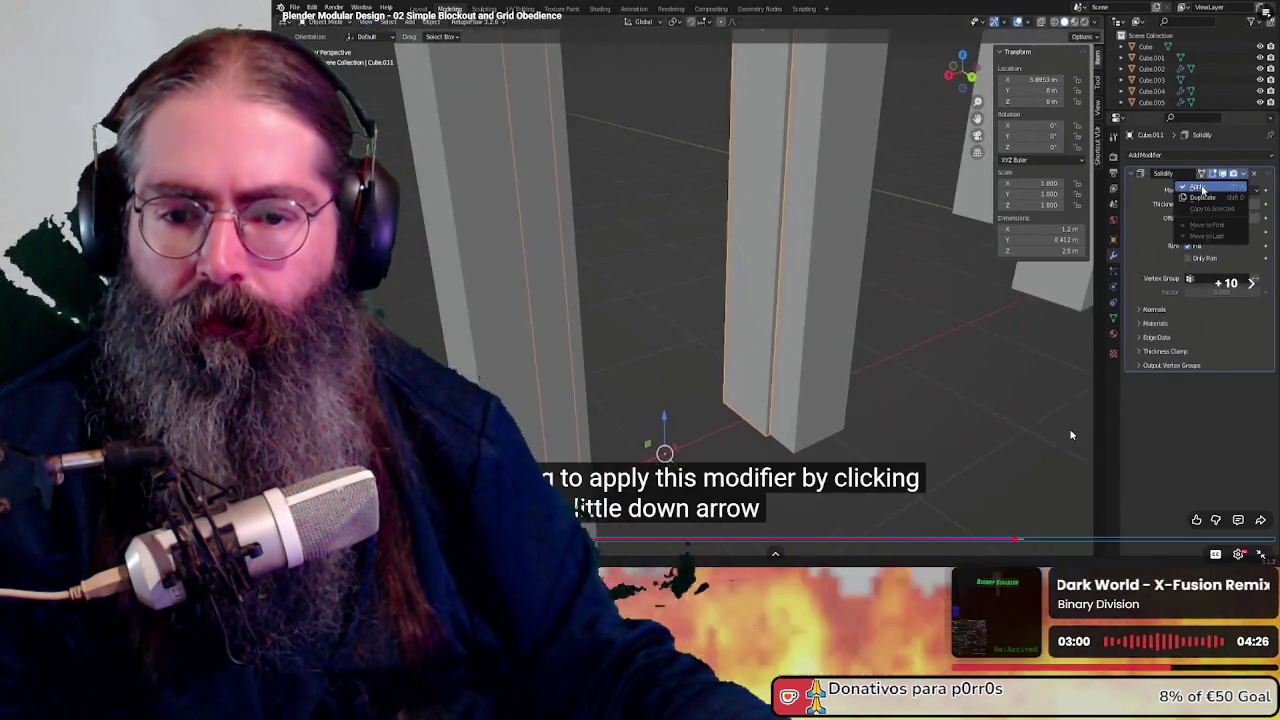
{"action": "key", "text": "Right"}
{"action": "key", "text": "Right"}
Skip forward past the extrude-along-normals part to the temporary door section
{"action": "key", "text": "Right"}
{"action": "key", "text": "Right"}
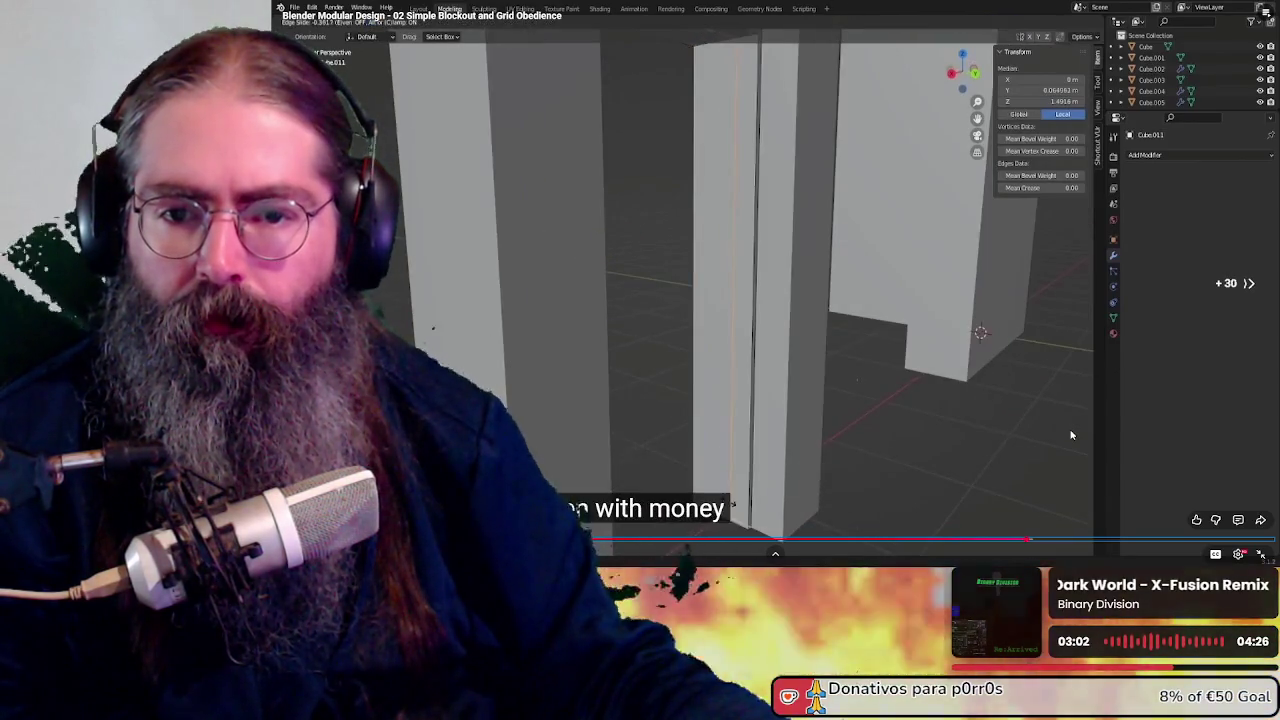
{"action": "key", "text": "Right"}
{"action": "key", "text": "Right"}
{"action": "key", "text": "Right"}
{"action": "key", "text": "Right"}
{"action": "key", "text": "Right"}
{"action": "key", "text": "Right"}
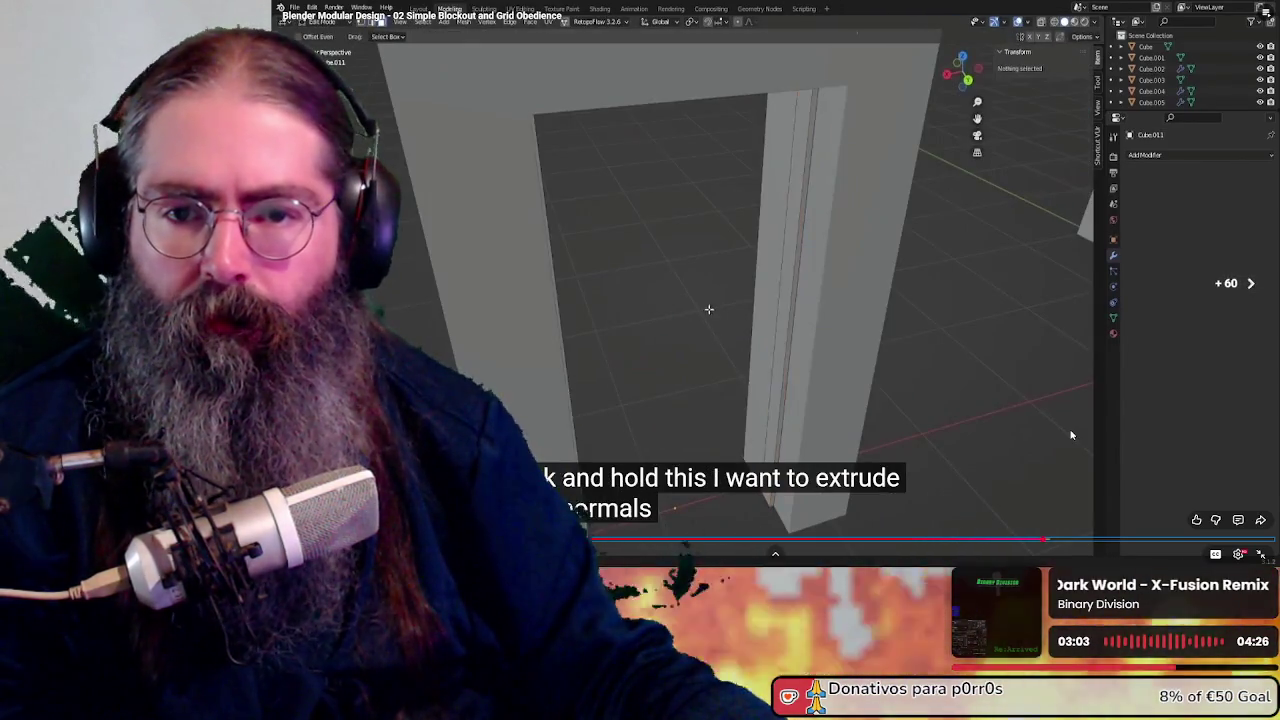
{"action": "key", "text": "Right"}
{"action": "key", "text": "Right"}
{"action": "key", "text": "Right"}
{"action": "key", "text": "Right"}
{"action": "key", "text": "Right"}
{"action": "key", "text": "Right"}
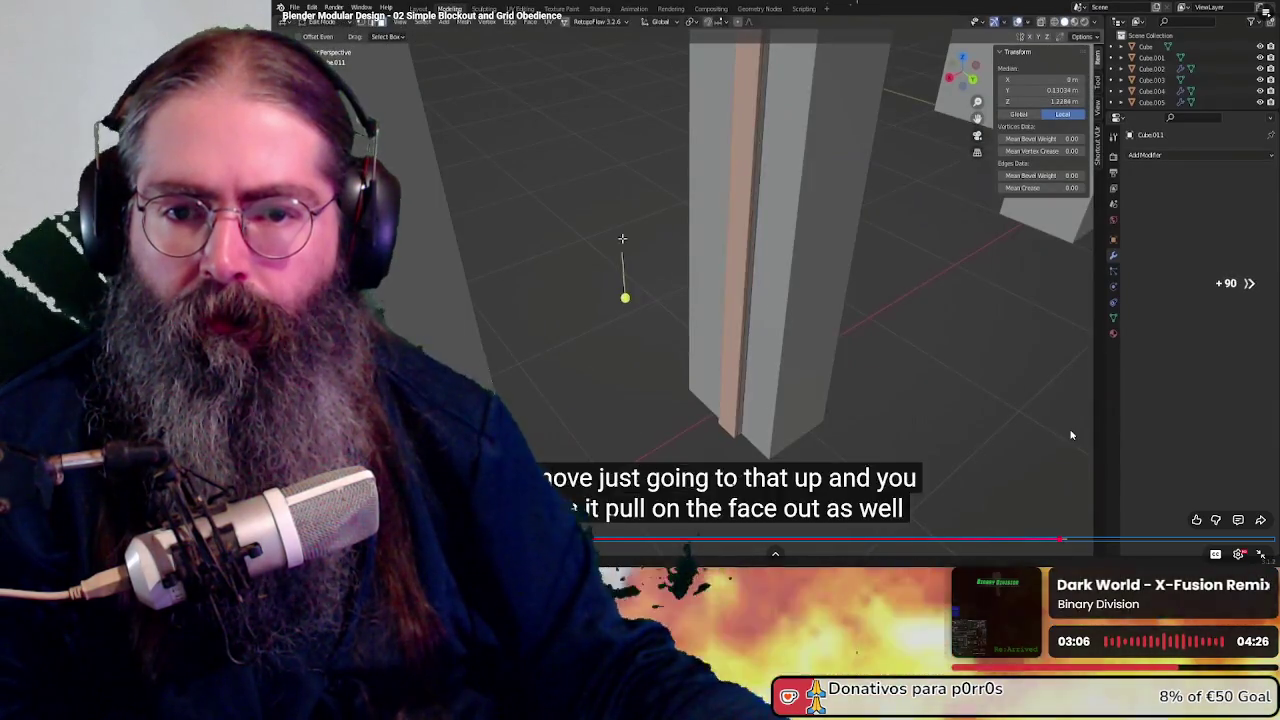
{"action": "key", "text": "Right"}
{"action": "key", "text": "Right"}
{"action": "key", "text": "Right"}
{"action": "key", "text": "Right"}
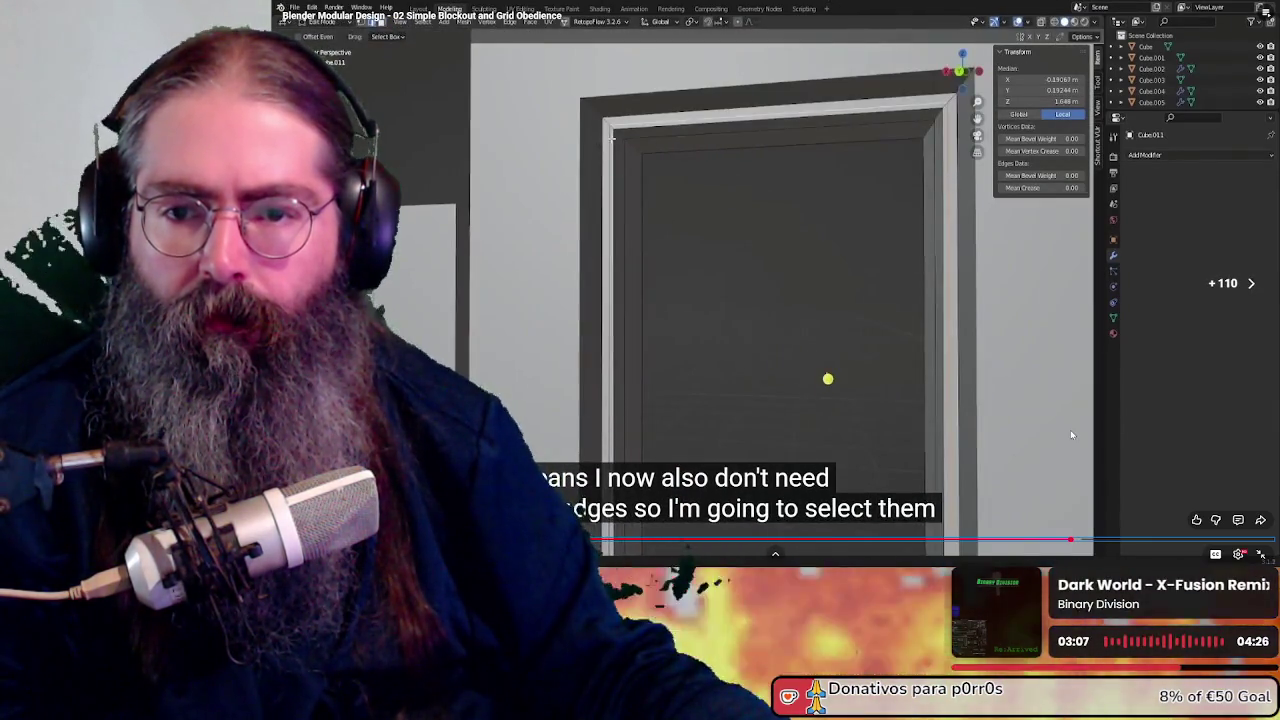
{"action": "key", "text": "Right"}
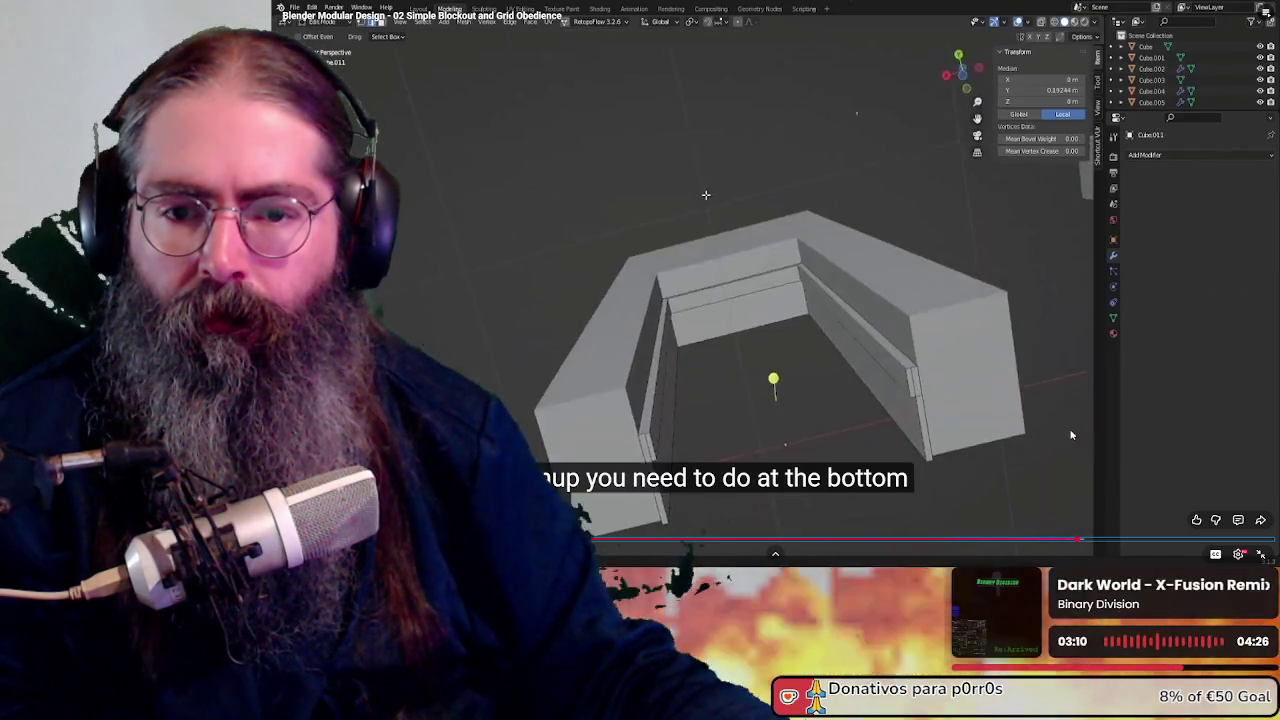
{"action": "key", "text": "Right"}
{"action": "key", "text": "l"}
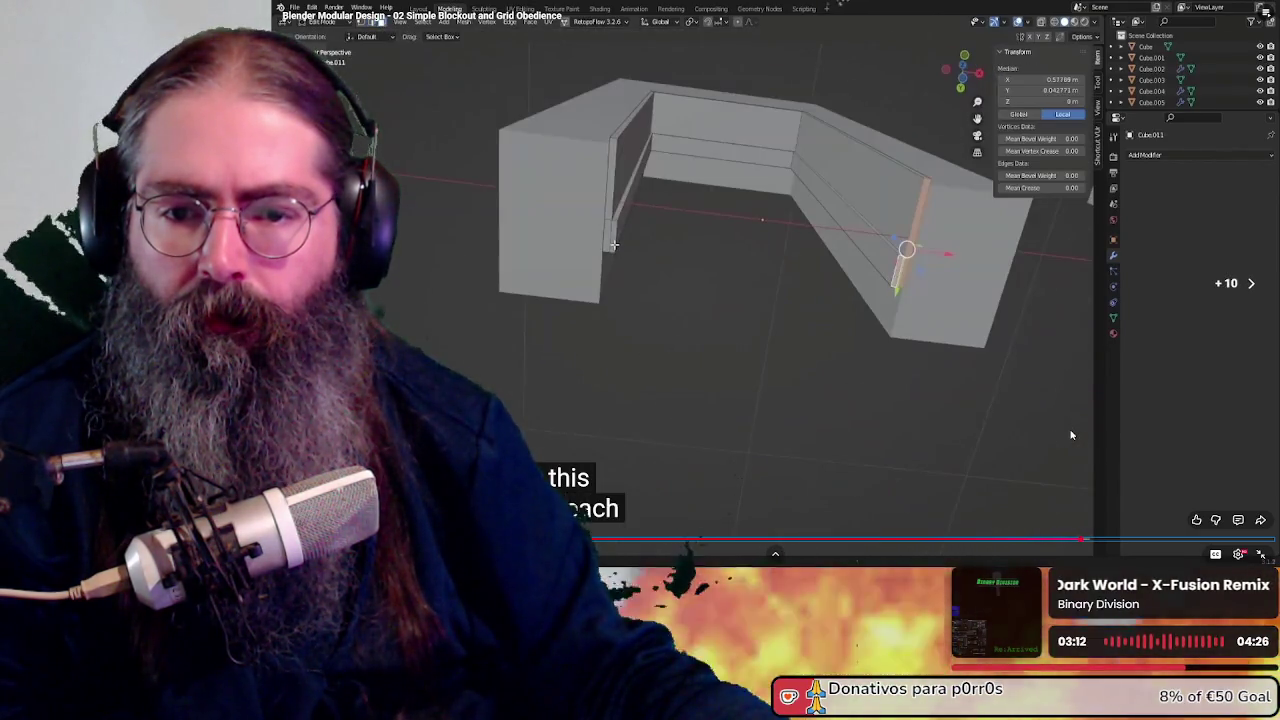
{"action": "key", "text": "Right"}
{"action": "key", "text": "Right"}
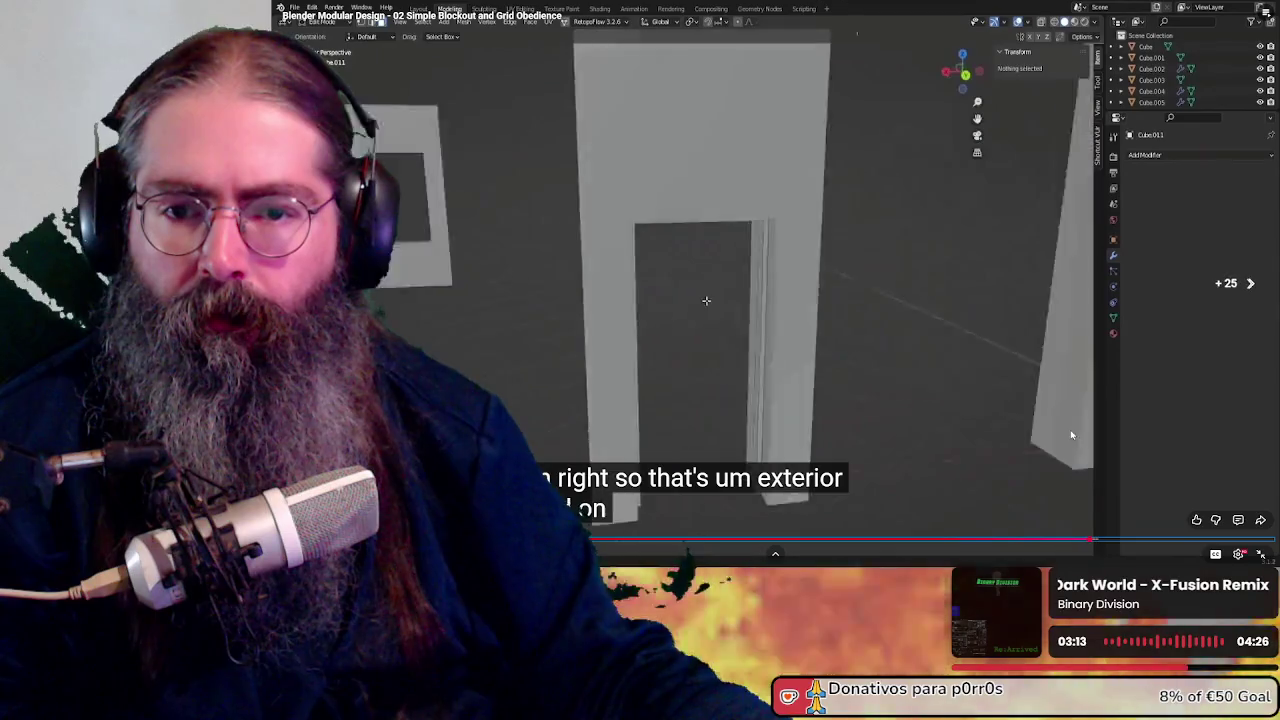
{"action": "key", "text": "Right"}
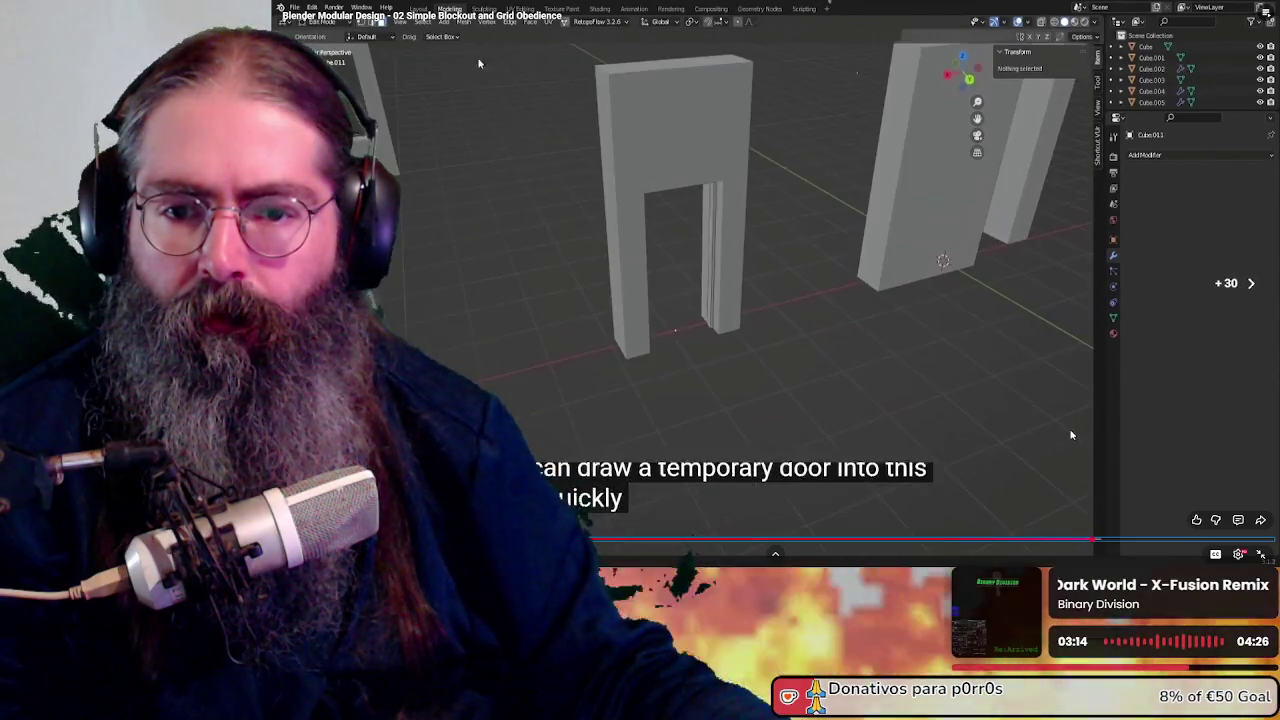
{"action": "key", "text": "Right"}
{"action": "key", "text": "Right"}
{"action": "key", "text": "Right"}
{"action": "key", "text": "Right"}
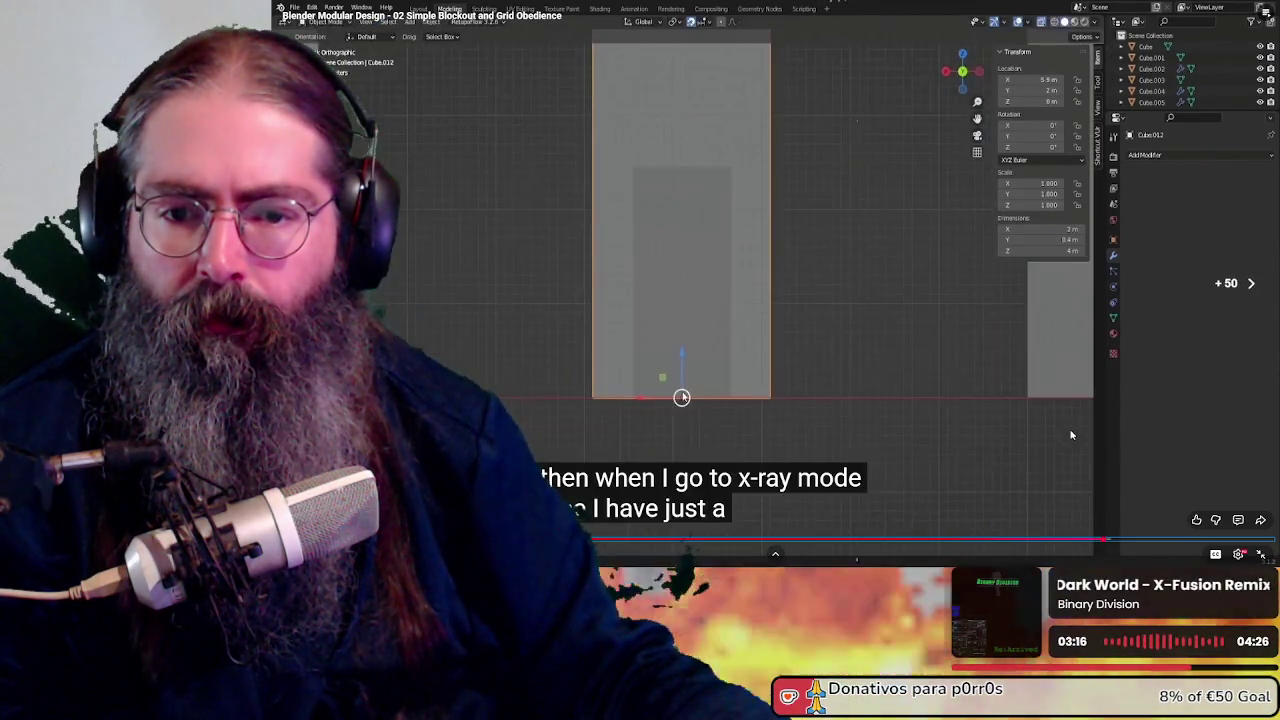
{"action": "key", "text": "Right"}
{"action": "key", "text": "Right"}
{"action": "key", "text": "Right"}
{"action": "key", "text": "Right"}
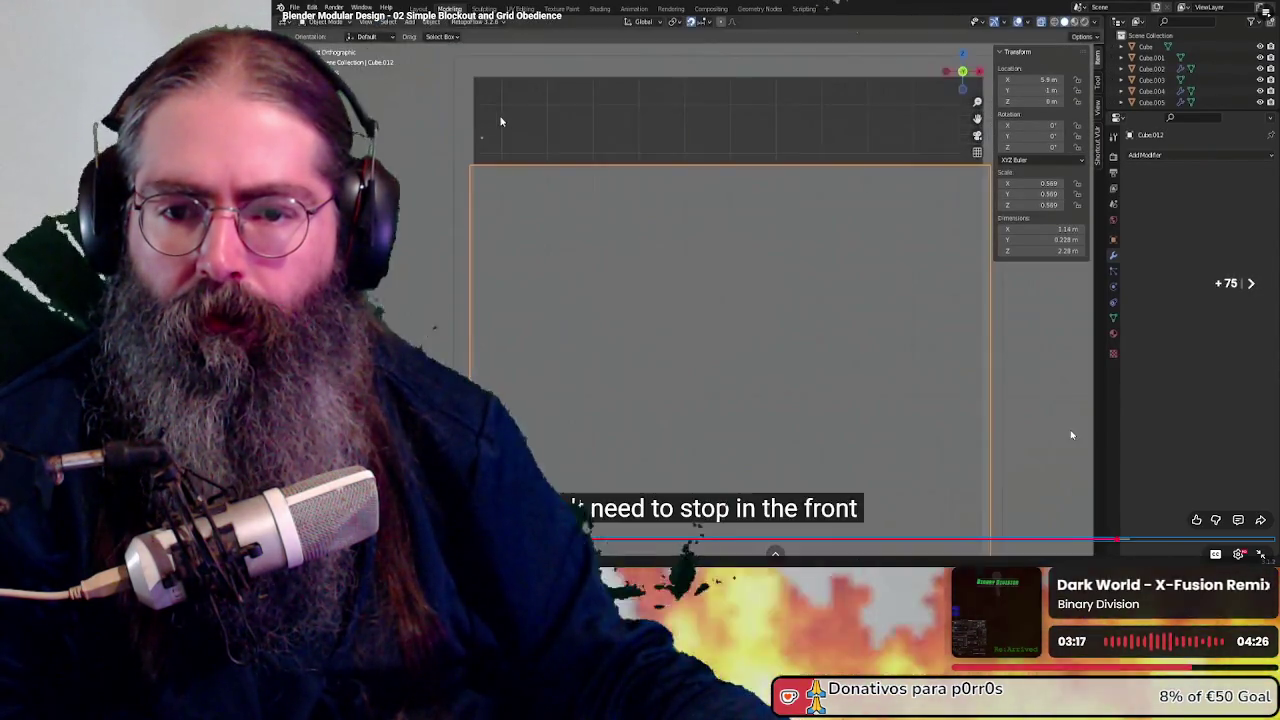
Keep skipping through the later modelling scenes to the closing paneled-door part
{"action": "key", "text": "Right"}
{"action": "key", "text": "Right"}
{"action": "key", "text": "Right"}
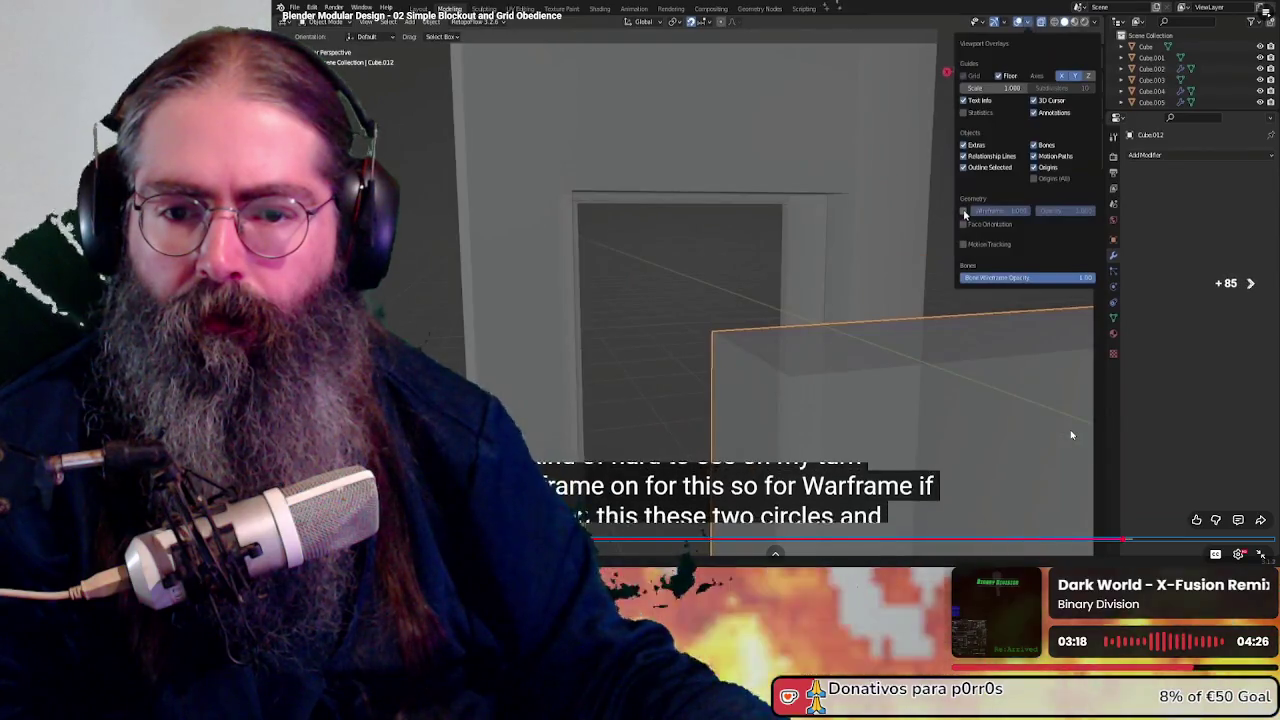
{"action": "key", "text": "Right"}
{"action": "key", "text": "Right"}
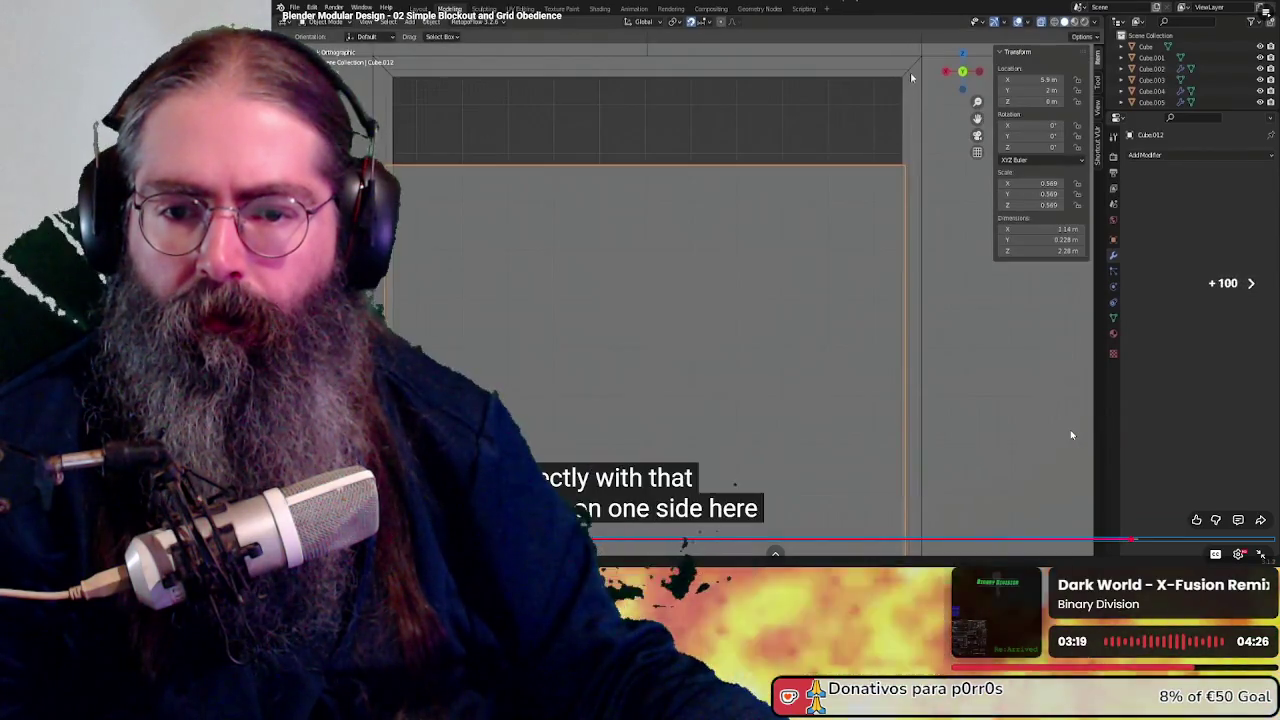
{"action": "key", "text": "Right"}
{"action": "key", "text": "Right"}
{"action": "key", "text": "Right"}
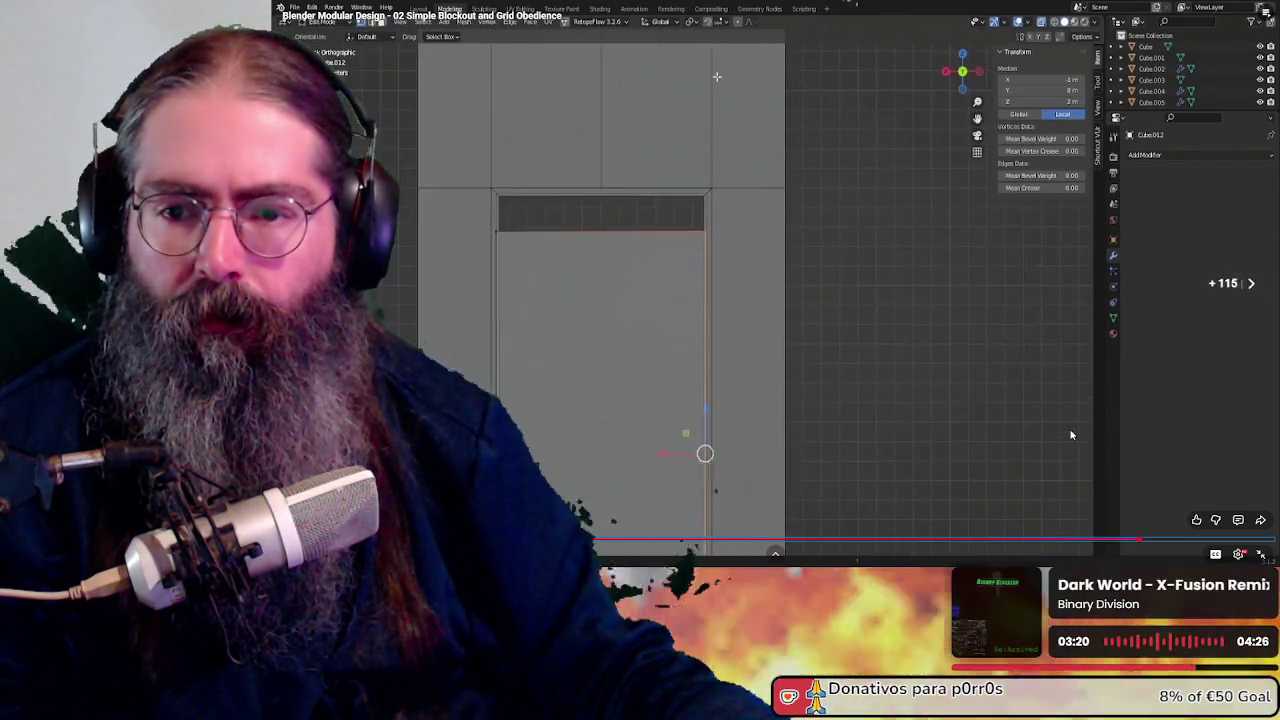
{"action": "key", "text": "Right"}
{"action": "key", "text": "Right"}
{"action": "key", "text": "Right"}
{"action": "key", "text": "Right"}
{"action": "key", "text": "Right"}
{"action": "key", "text": "Right"}
{"action": "key", "text": "Right"}
{"action": "key", "text": "Right"}
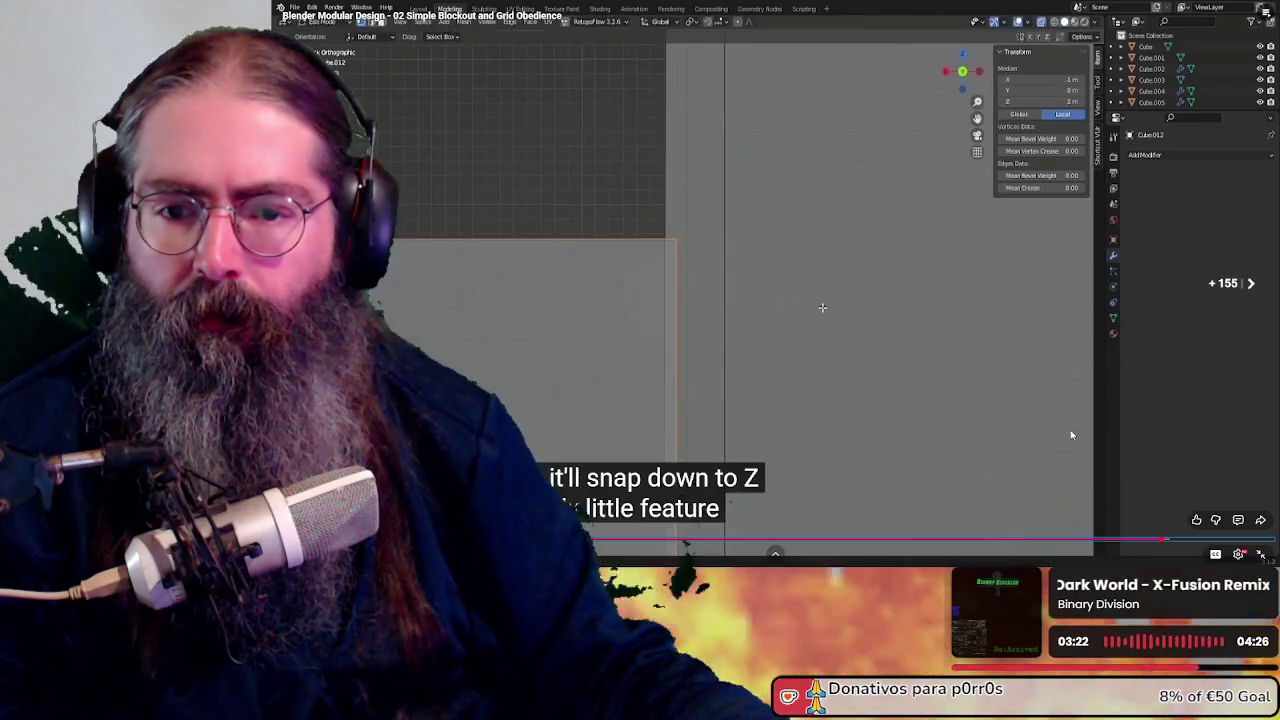
{"action": "key", "text": "Right"}
{"action": "key", "text": "Right"}
{"action": "key", "text": "Right"}
{"action": "key", "text": "Right"}
{"action": "key", "text": "Right"}
{"action": "key", "text": "Right"}
{"action": "key", "text": "Right"}
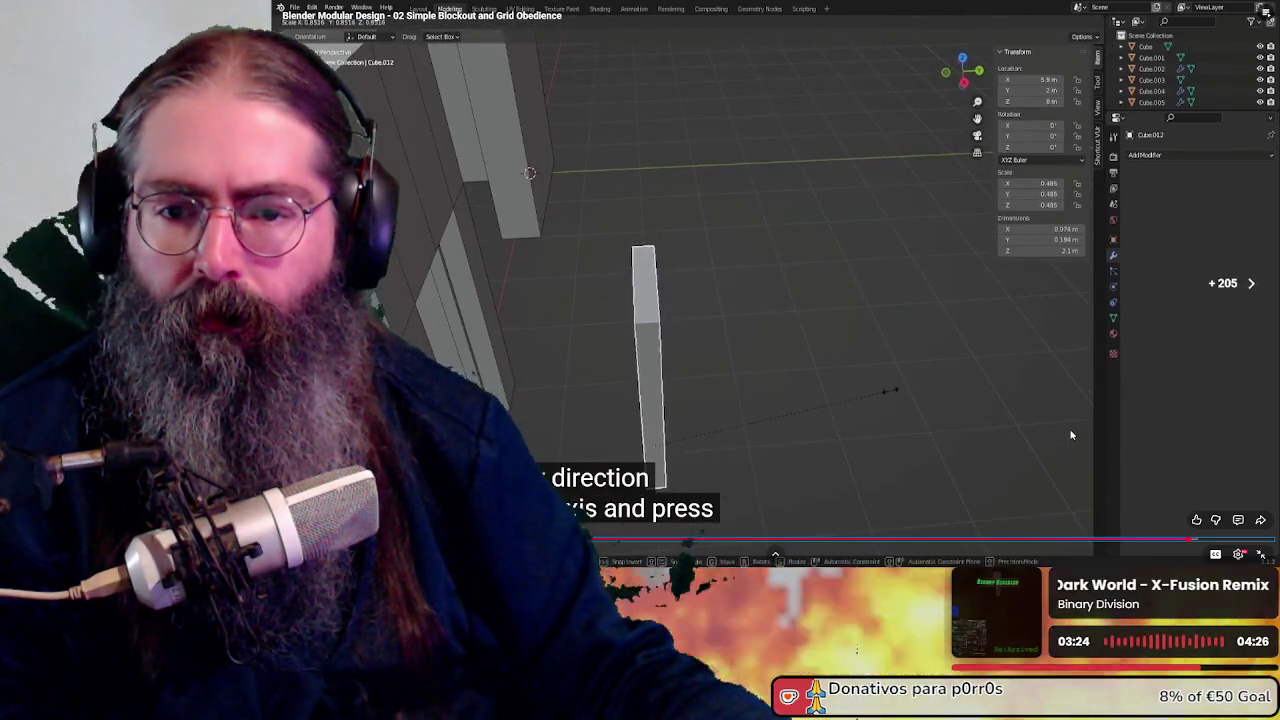
{"action": "key", "text": "Right"}
{"action": "key", "text": "Right"}
{"action": "key", "text": "Right"}
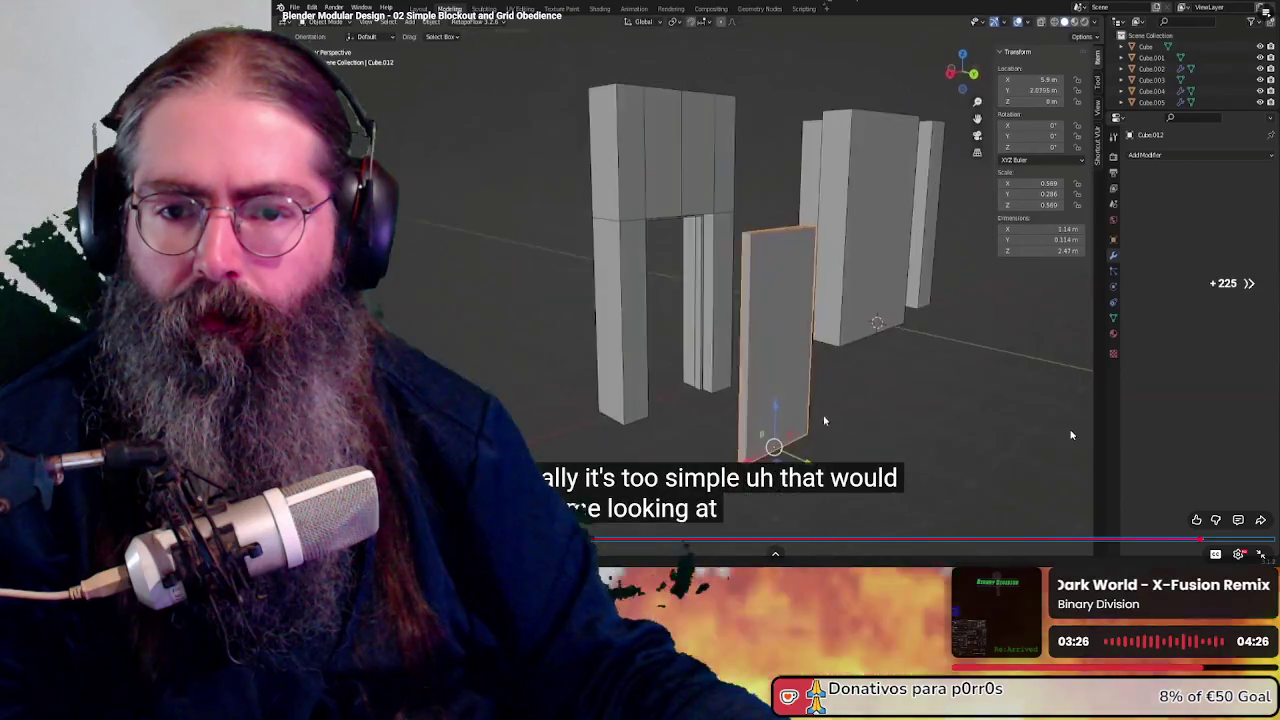
{"action": "key", "text": "Right"}
{"action": "key", "text": "Right"}
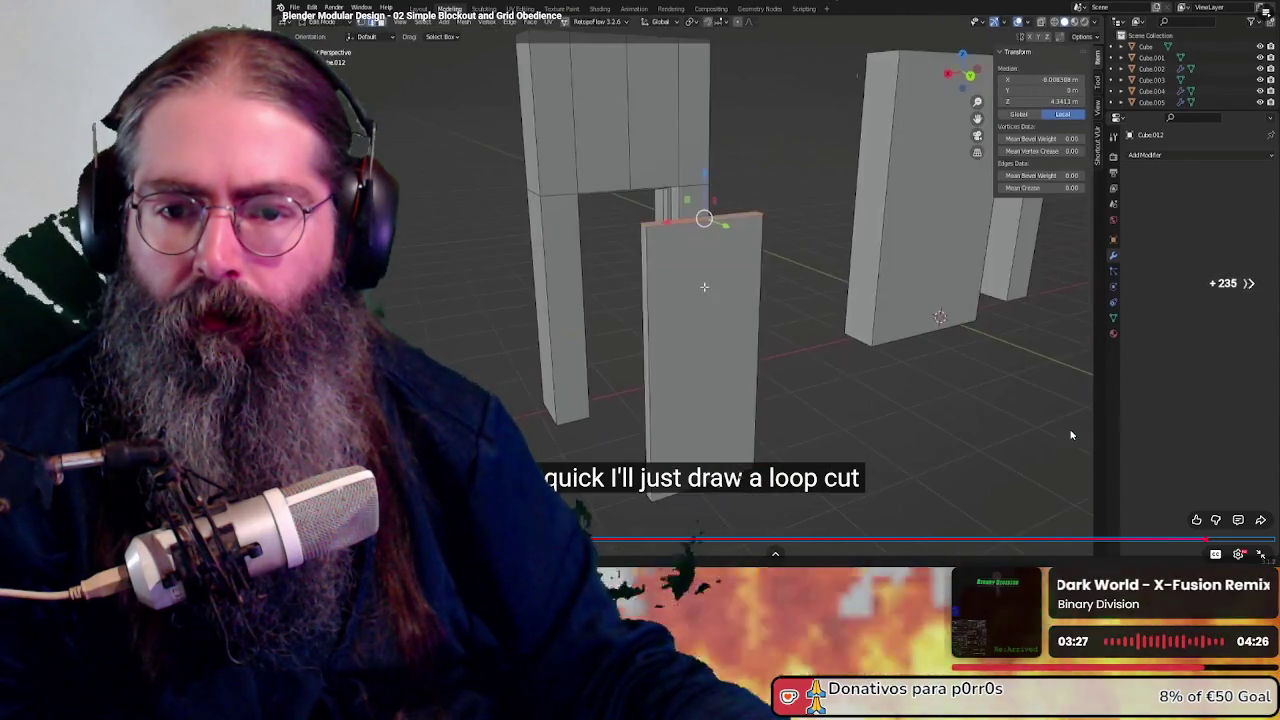
{"action": "key", "text": "Right"}
{"action": "key", "text": "Right"}
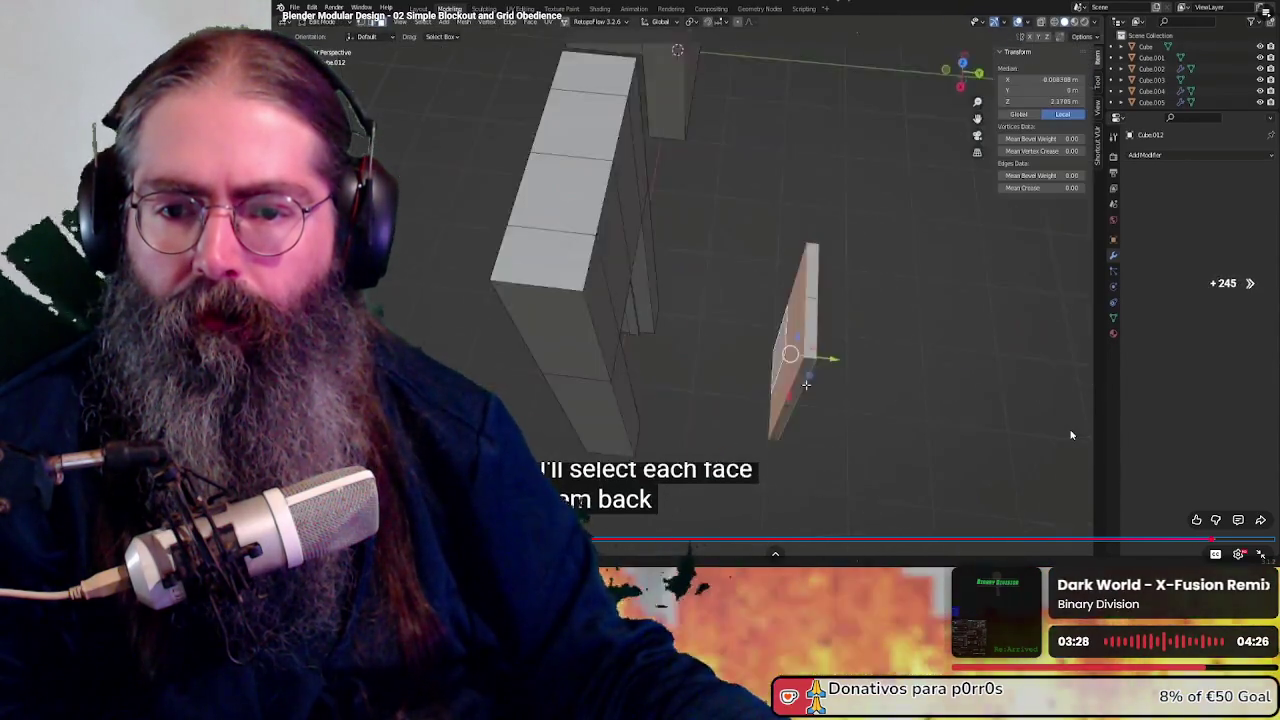
{"action": "key", "text": "Right"}
{"action": "key", "text": "Right"}
{"action": "key", "text": "Right"}
{"action": "key", "text": "Right"}
{"action": "key", "text": "Right"}
{"action": "key", "text": "Right"}
{"action": "key", "text": "Right"}
{"action": "key", "text": "Right"}
{"action": "key", "text": "Right"}
{"action": "key", "text": "Right"}
{"action": "key", "text": "Right"}
{"action": "key", "text": "Right"}
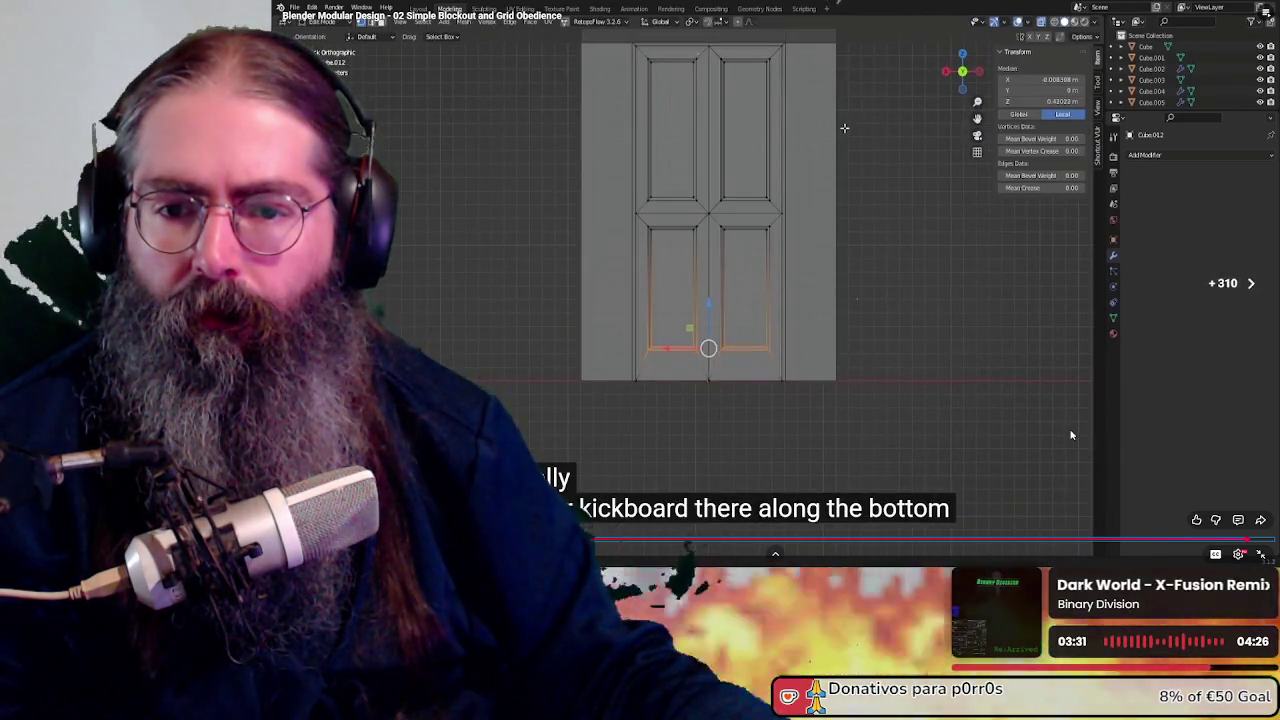
{"action": "key", "text": "Right"}
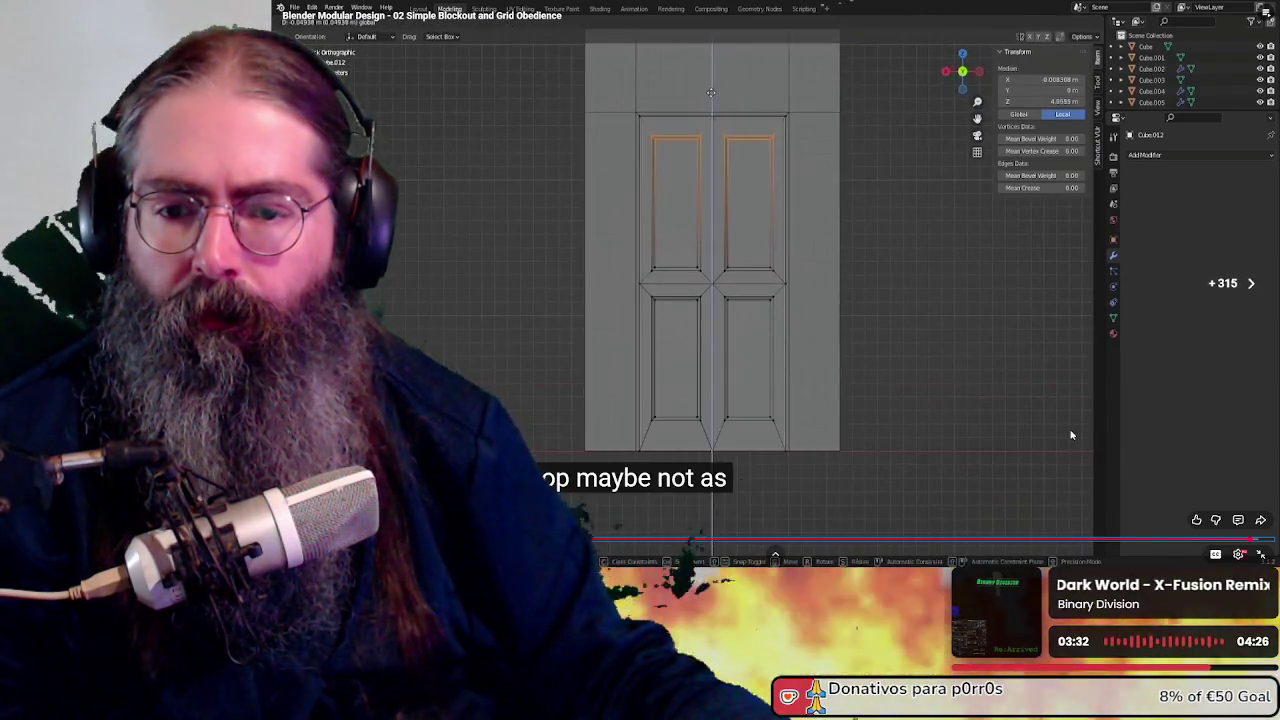
{"action": "key", "text": "Right"}
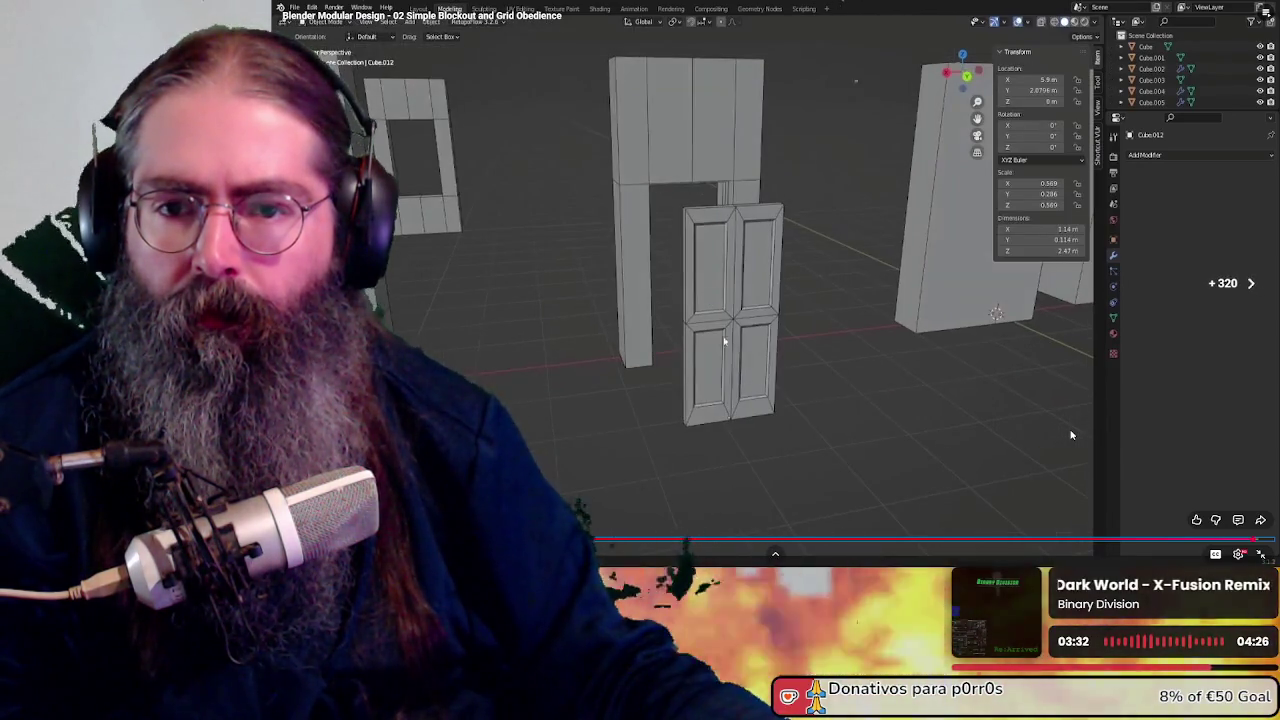
{"action": "key", "text": "Right"}
{"action": "key", "text": "Right"}
{"action": "key", "text": "Right"}
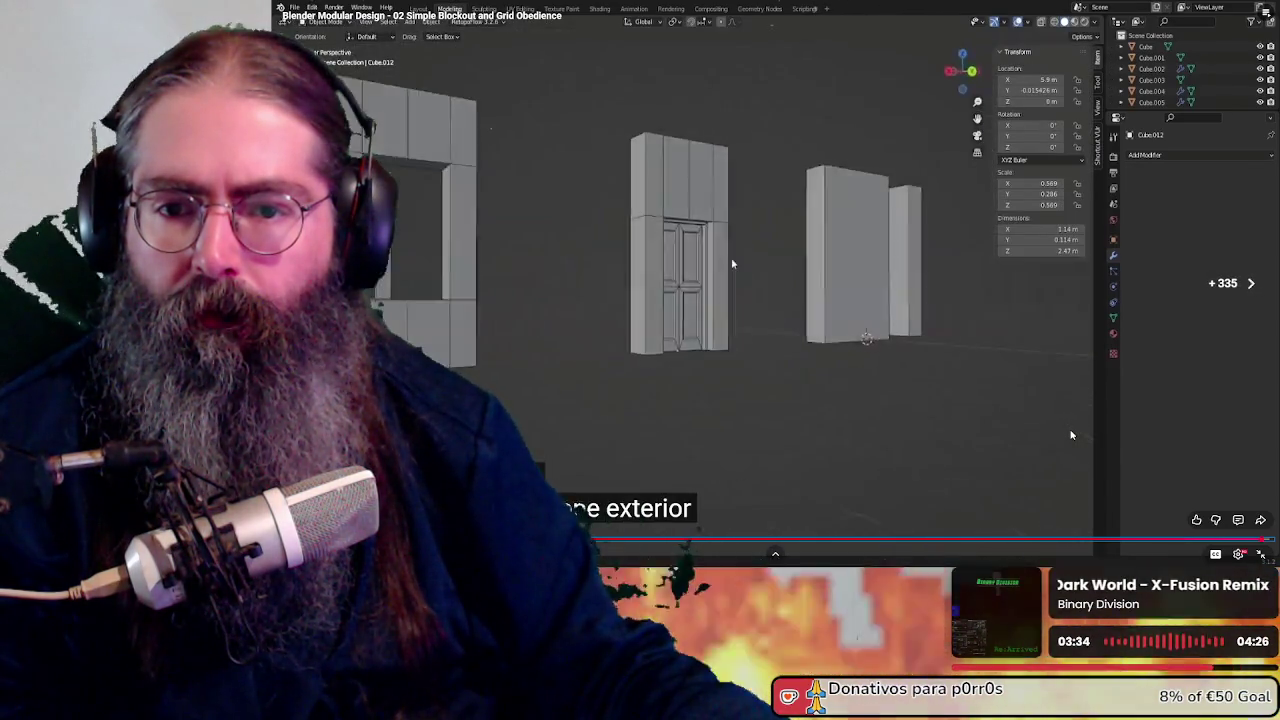
{"action": "key", "text": "Right"}
{"action": "key", "text": "Right"}
{"action": "key", "text": "Right"}
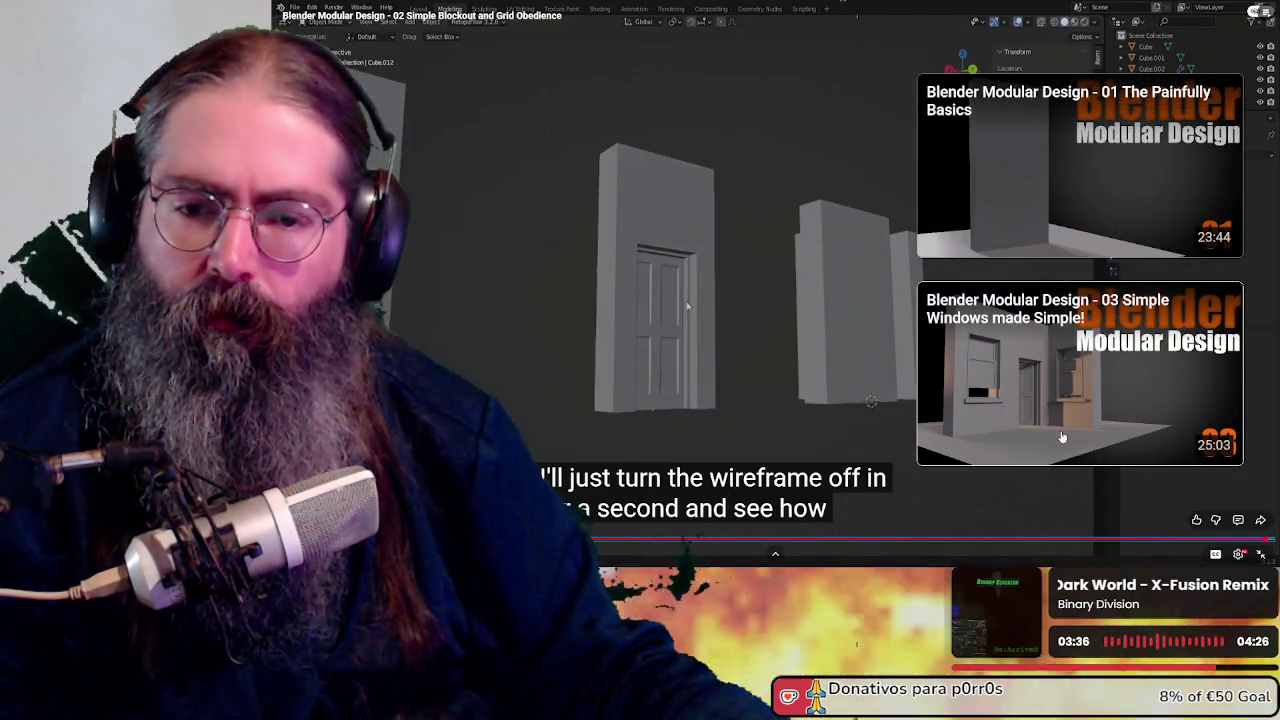
{"action": "key", "text": "Right"}
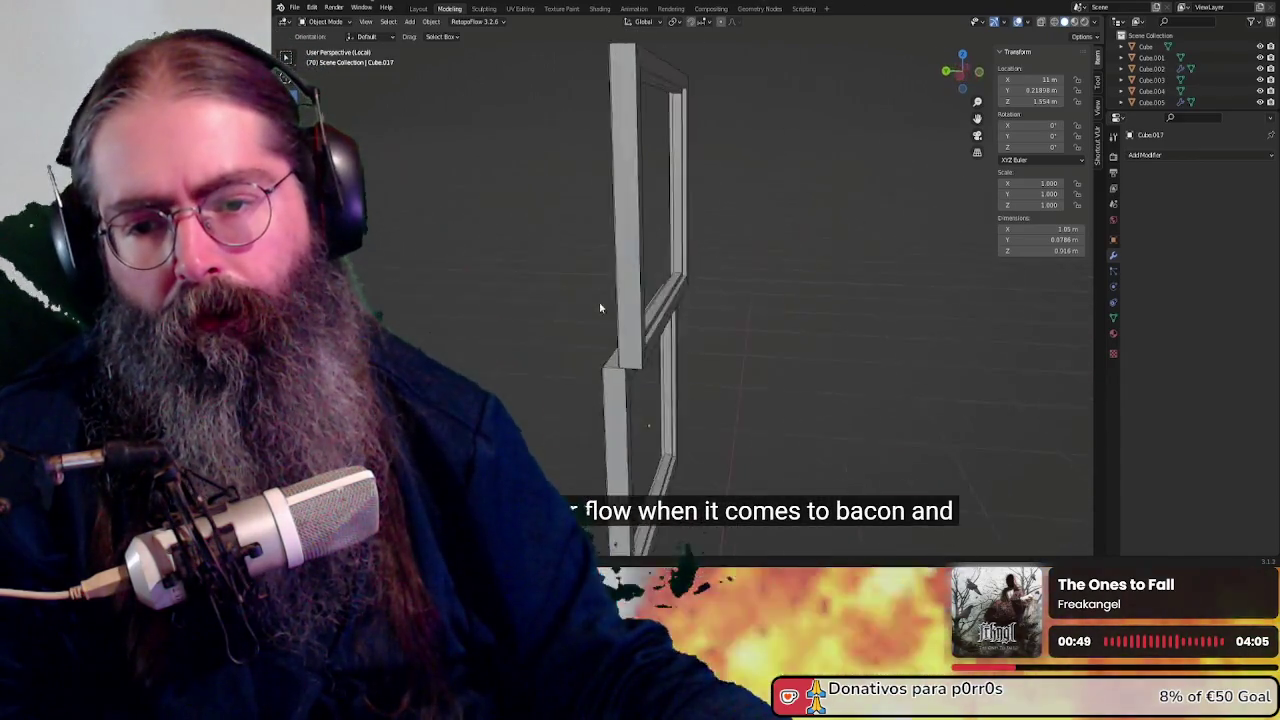
Skip through the Simple Windows lesson, past the window sash scene, to its end
{"action": "key", "text": "Right"}
{"action": "key", "text": "Right"}
{"action": "key", "text": "Right"}
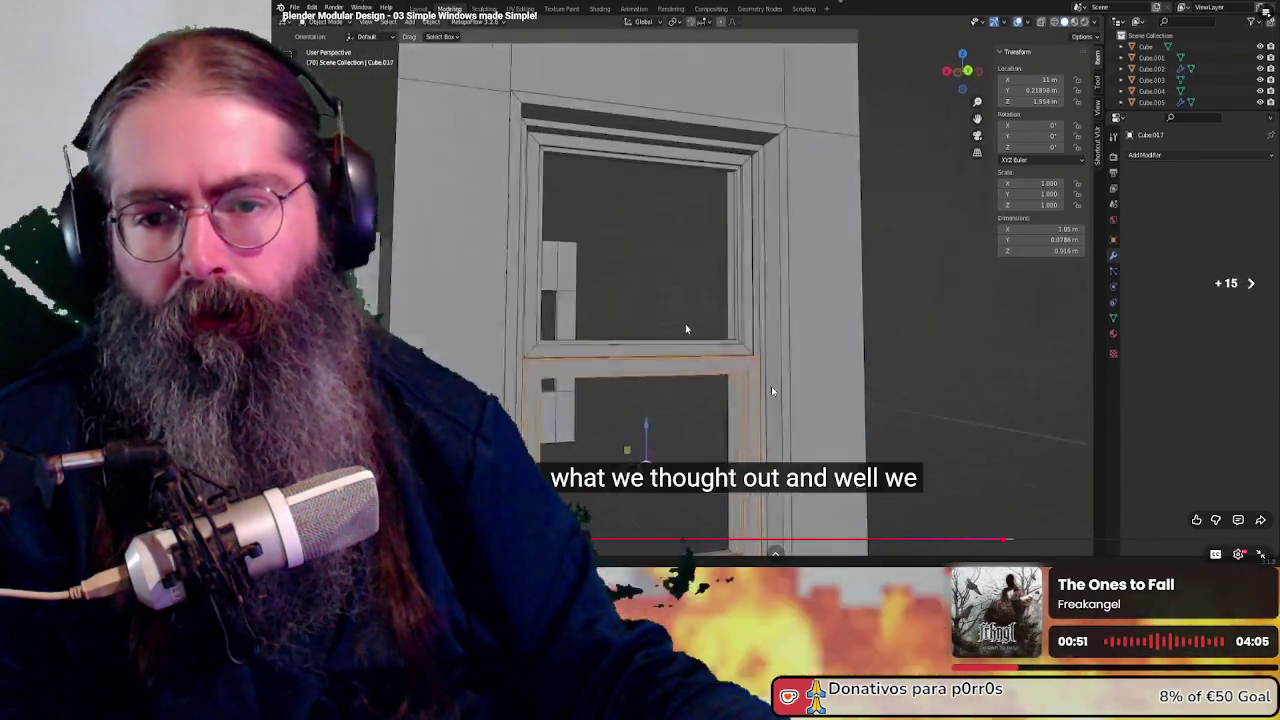
{"action": "key", "text": "Right"}
{"action": "key", "text": "Right"}
{"action": "key", "text": "Right"}
{"action": "key", "text": "Right"}
{"action": "key", "text": "Right"}
{"action": "key", "text": "Right"}
{"action": "key", "text": "Right"}
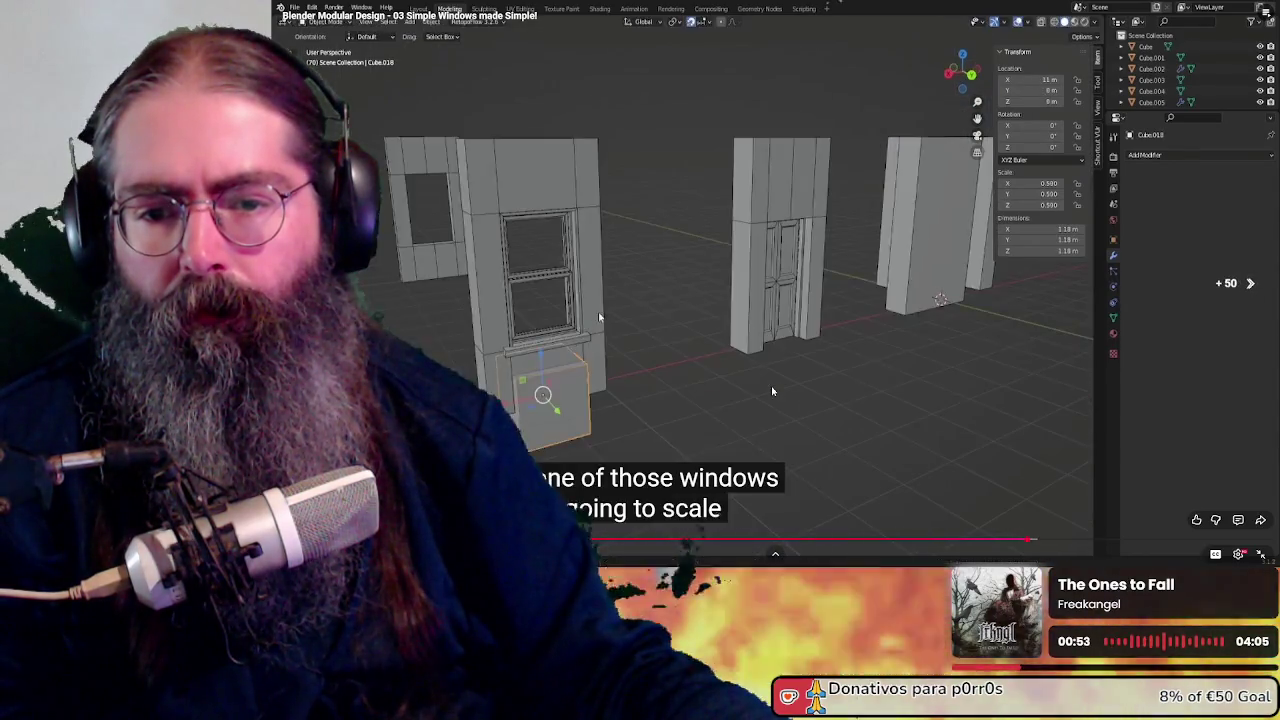
{"action": "key", "text": "Right"}
{"action": "key", "text": "Right"}
{"action": "key", "text": "Right"}
{"action": "key", "text": "Right"}
{"action": "key", "text": "Right"}
{"action": "key", "text": "Right"}
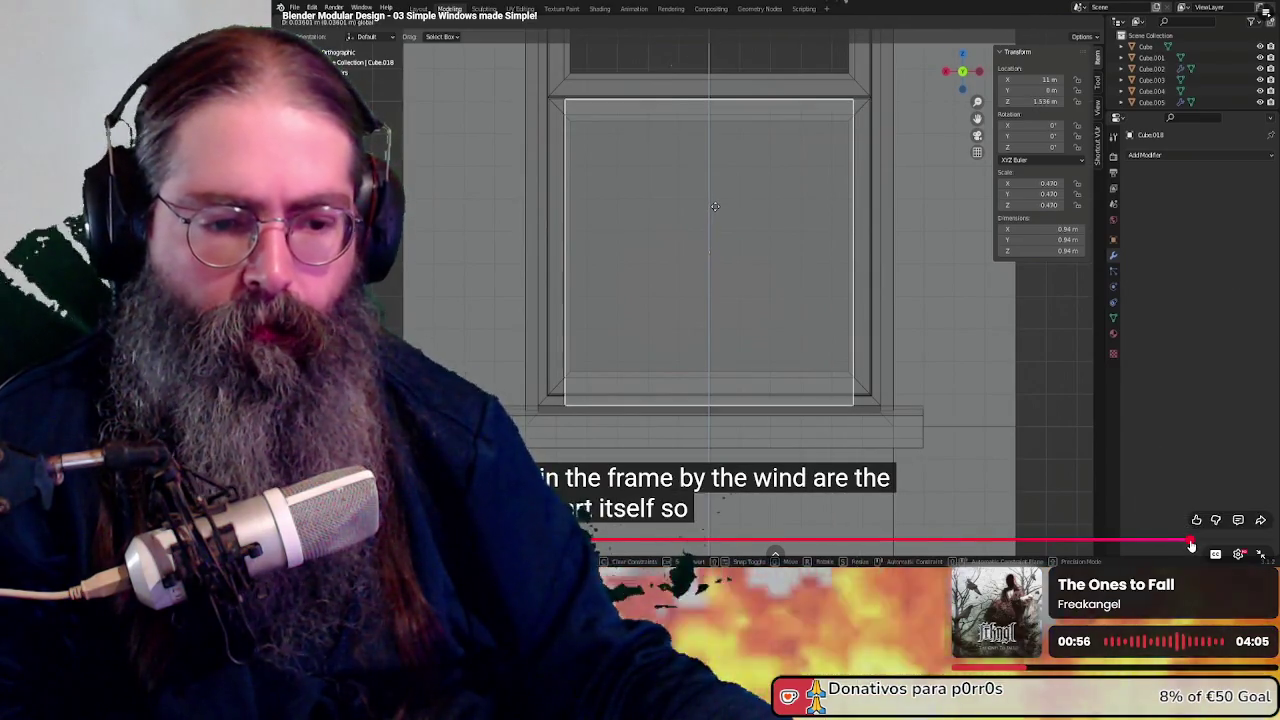
{"action": "key", "text": "Right"}
{"action": "key", "text": "Right"}
{"action": "key", "text": "Right"}
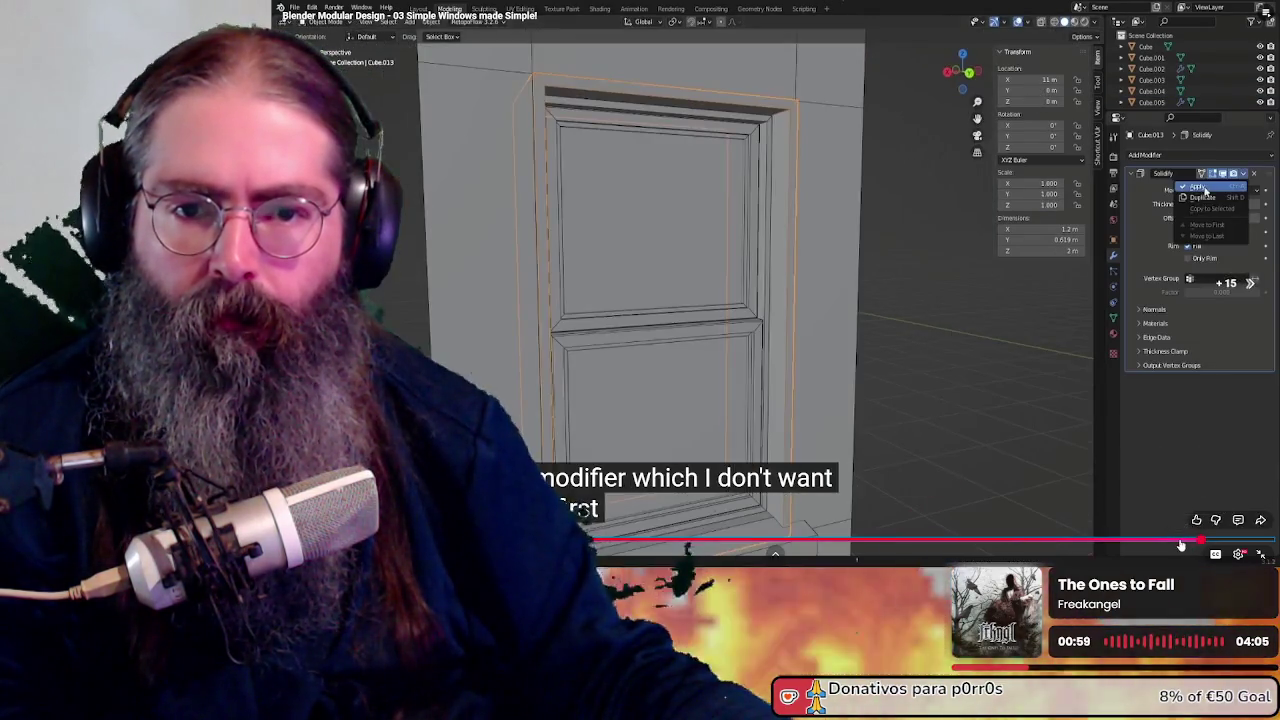
{"action": "key", "text": "Right"}
{"action": "key", "text": "Right"}
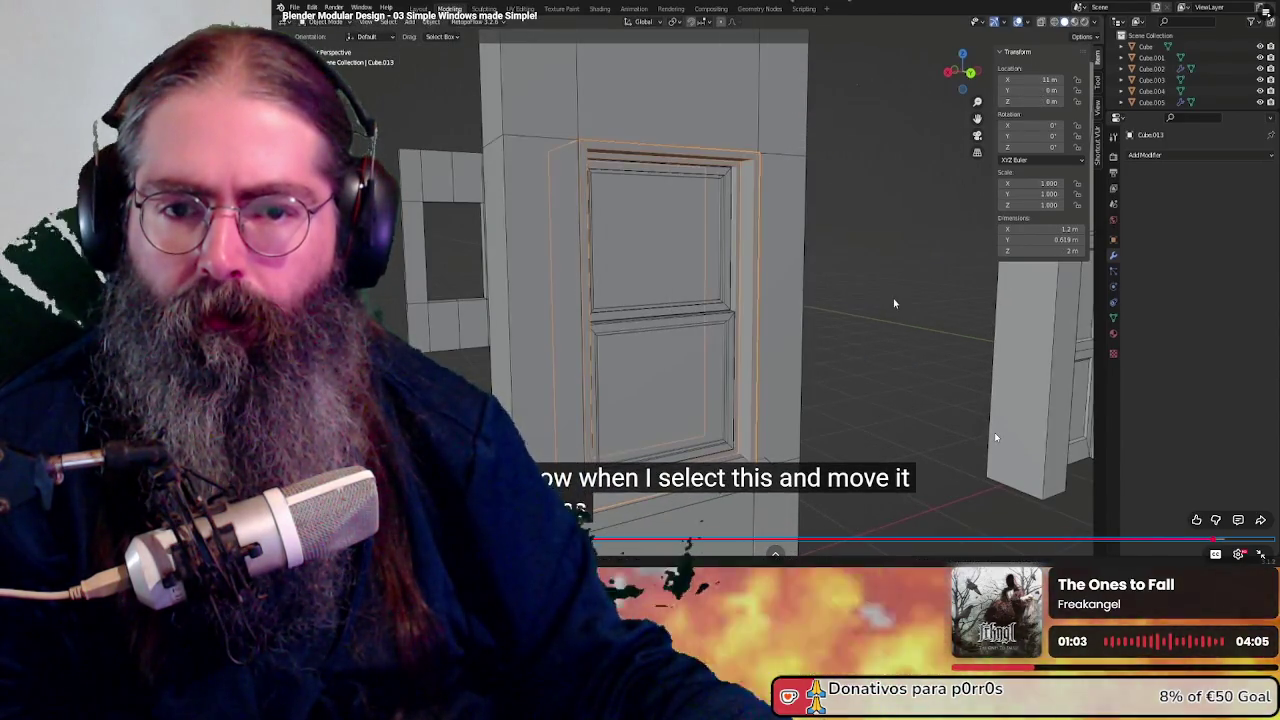
{"action": "key", "text": "Right"}
{"action": "key", "text": "Right"}
{"action": "key", "text": "Right"}
{"action": "key", "text": "Right"}
{"action": "key", "text": "Right"}
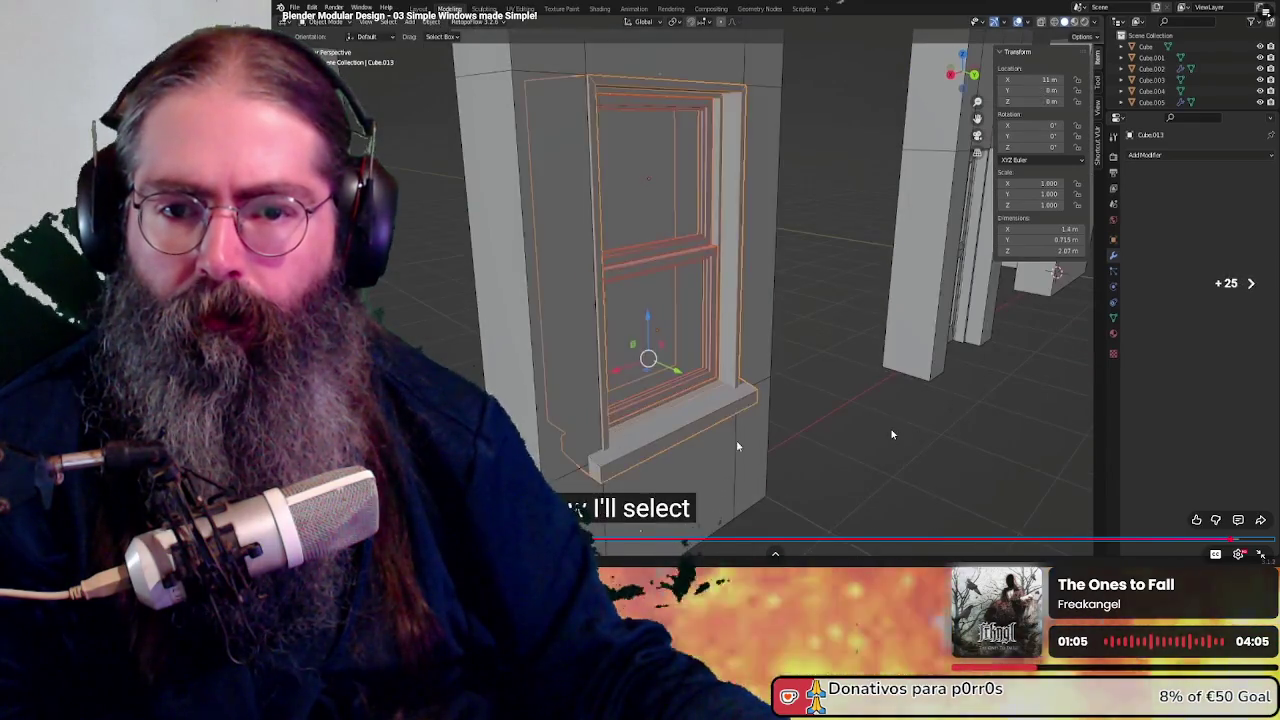
{"action": "key", "text": "Right"}
{"action": "key", "text": "Right"}
{"action": "key", "text": "Right"}
{"action": "key", "text": "Right"}
{"action": "key", "text": "Right"}
{"action": "key", "text": "Right"}
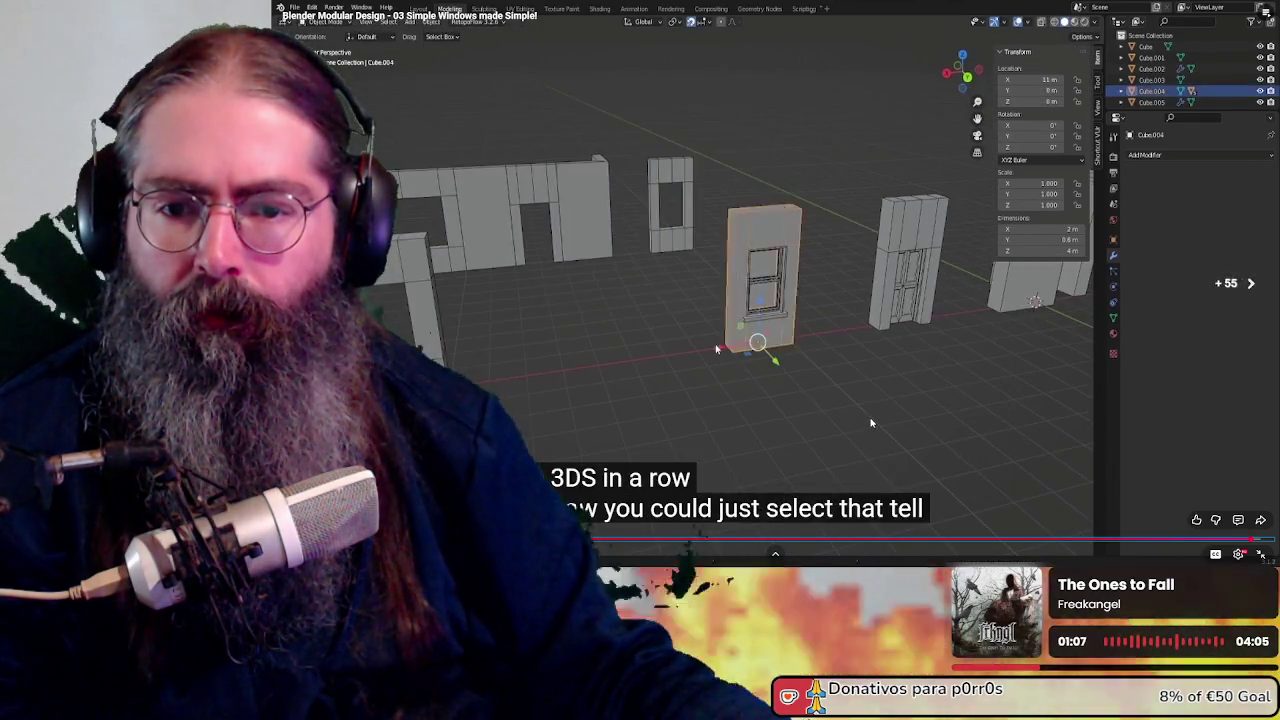
{"action": "key", "text": "Right"}
{"action": "key", "text": "Right"}
{"action": "key", "text": "Right"}
{"action": "key", "text": "Right"}
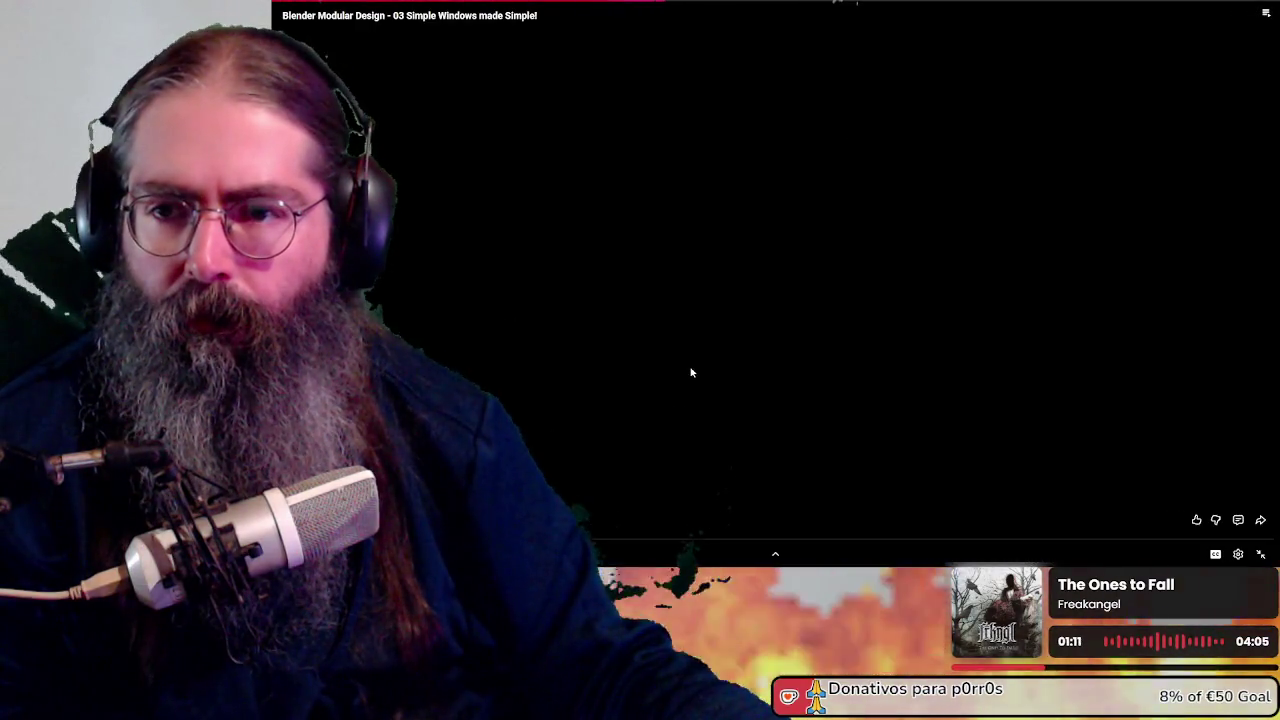
Skip ahead in lesson 04 to the edit-mode wall section
{"action": "key", "text": "Right"}
{"action": "key", "text": "Right"}
{"action": "key", "text": "Right"}
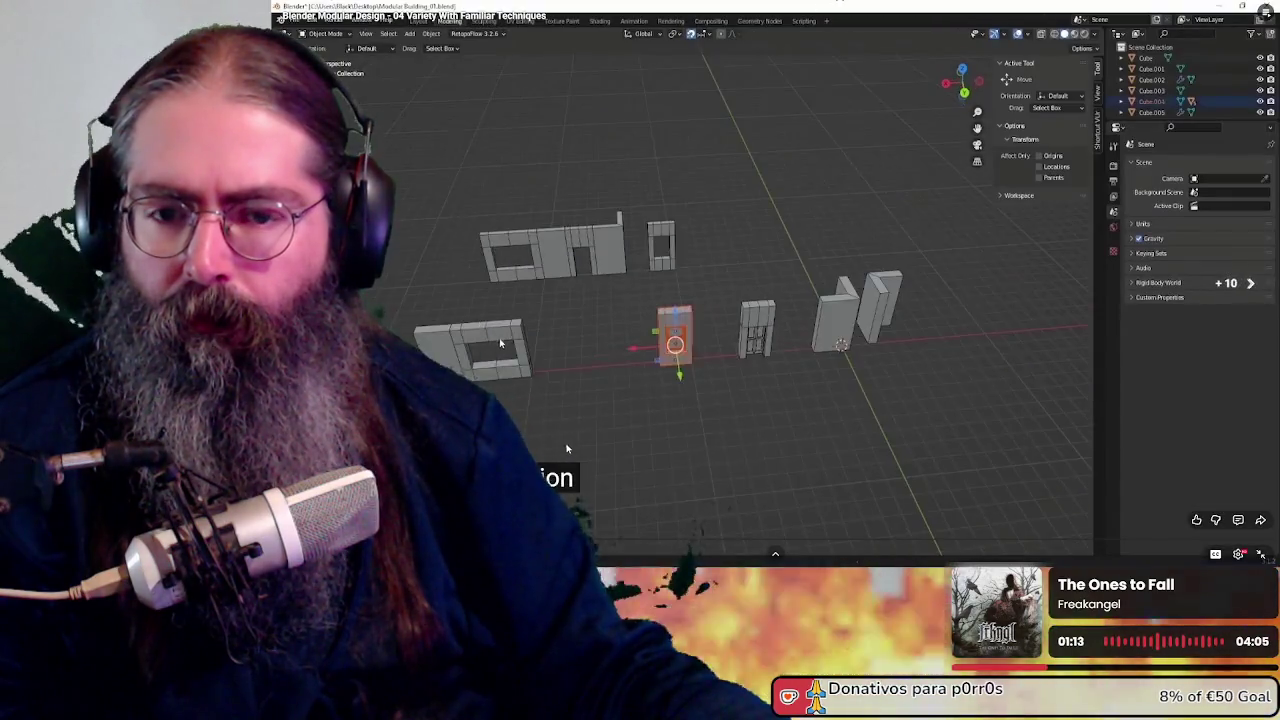
{"action": "key", "text": "Right"}
{"action": "key", "text": "Right"}
{"action": "key", "text": "Right"}
{"action": "key", "text": "Right"}
{"action": "key", "text": "Right"}
{"action": "key", "text": "Right"}
{"action": "key", "text": "Right"}
{"action": "key", "text": "Right"}
{"action": "key", "text": "Right"}
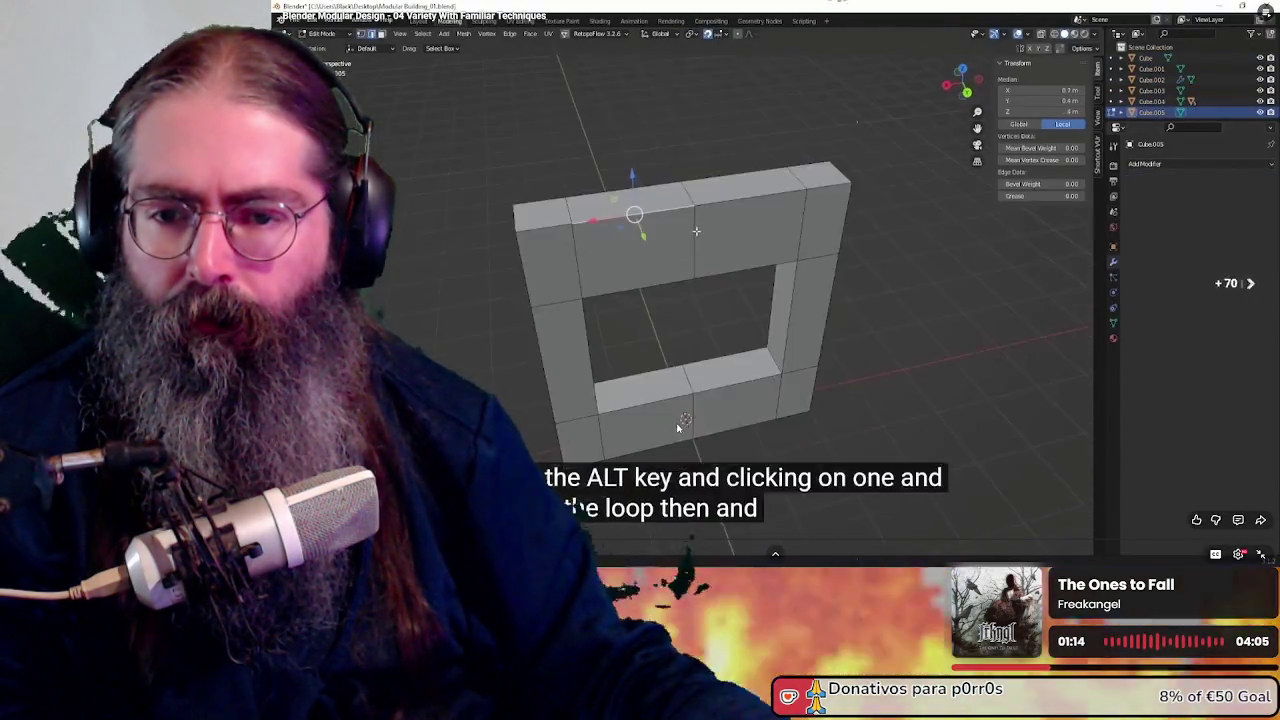
{"action": "key", "text": "Right"}
{"action": "key", "text": "Right"}
{"action": "key", "text": "Right"}
{"action": "key", "text": "Right"}
{"action": "key", "text": "Right"}
{"action": "key", "text": "Right"}
{"action": "key", "text": "Right"}
{"action": "key", "text": "Right"}
{"action": "key", "text": "Right"}
{"action": "key", "text": "Right"}
{"action": "key", "text": "Right"}
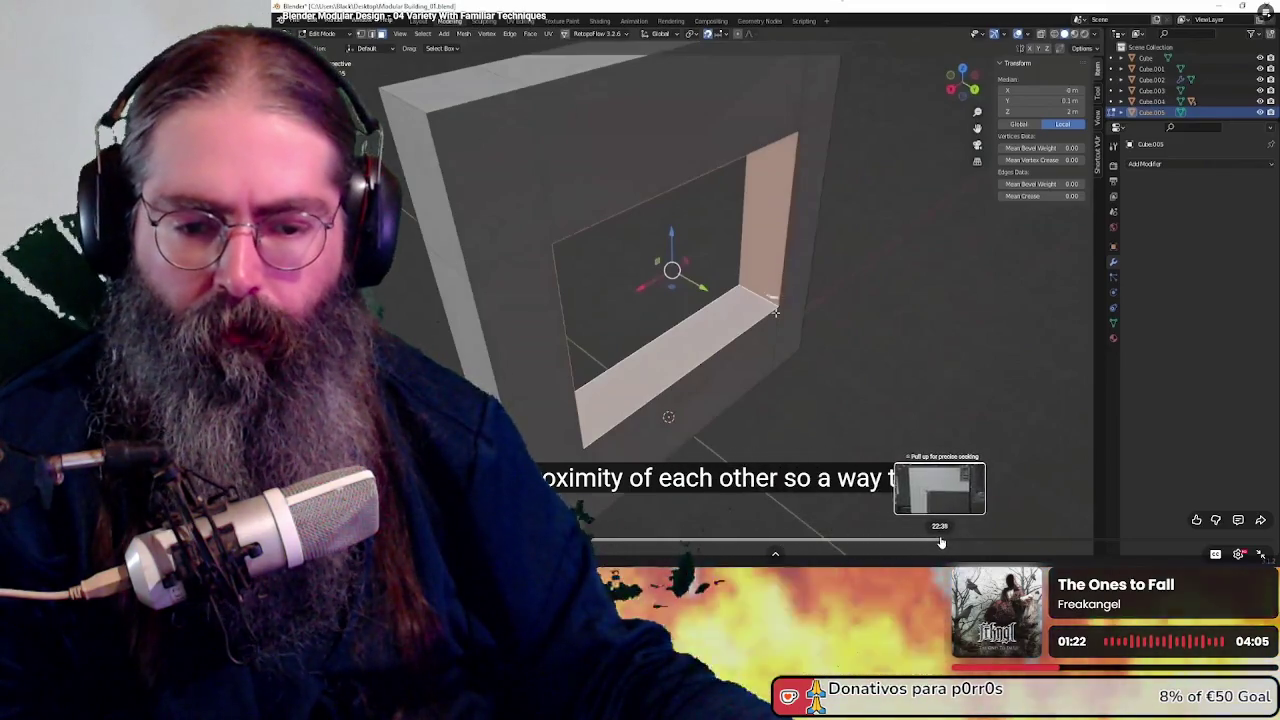
Scrub the progress bar to the door-frame scaling explanation, then exit fullscreen
{"action": "left_click_drag", "start_coordinate": [798, 541], "coordinate": [936, 541]}
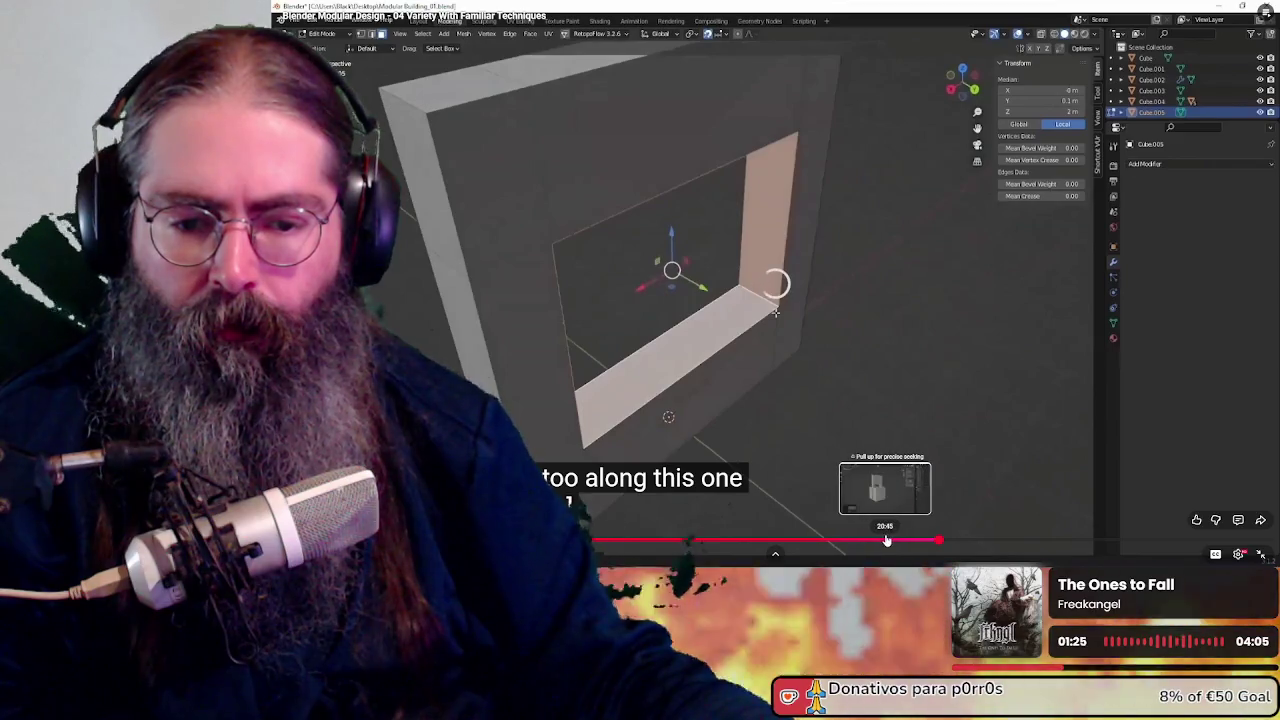
{"action": "left_click", "coordinate": [1016, 541]}
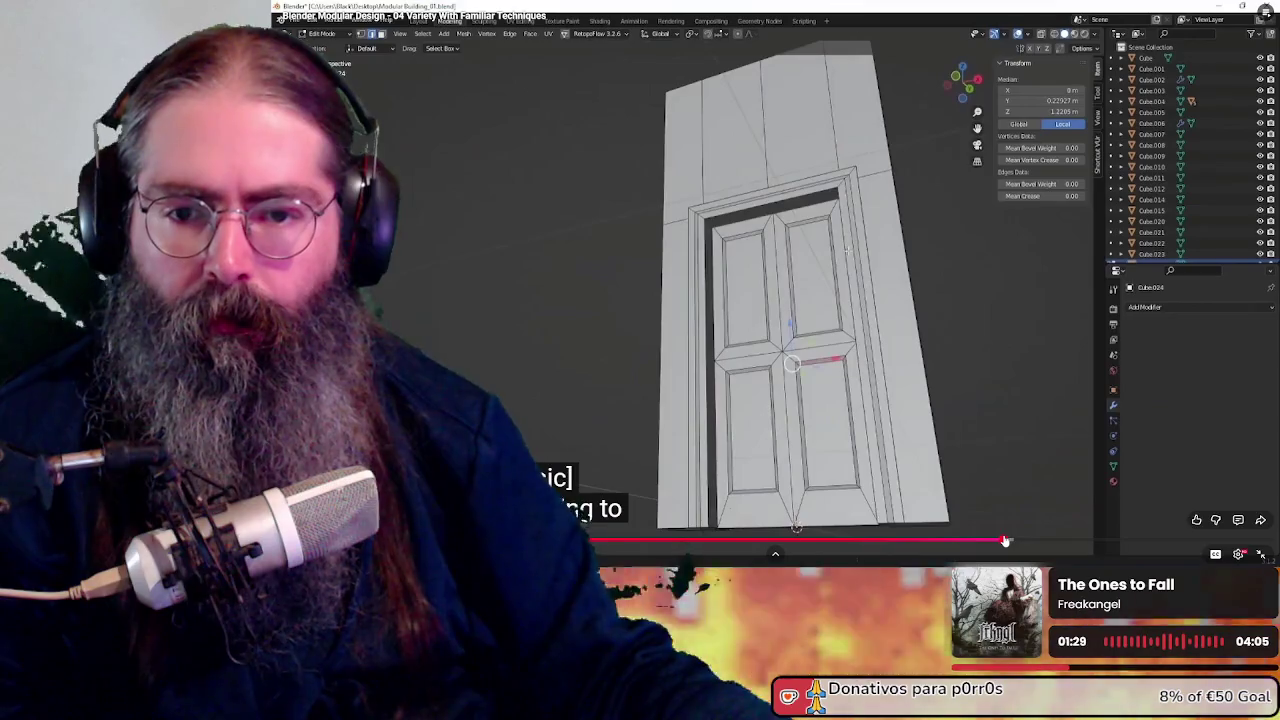
{"action": "left_click", "coordinate": [973, 541]}
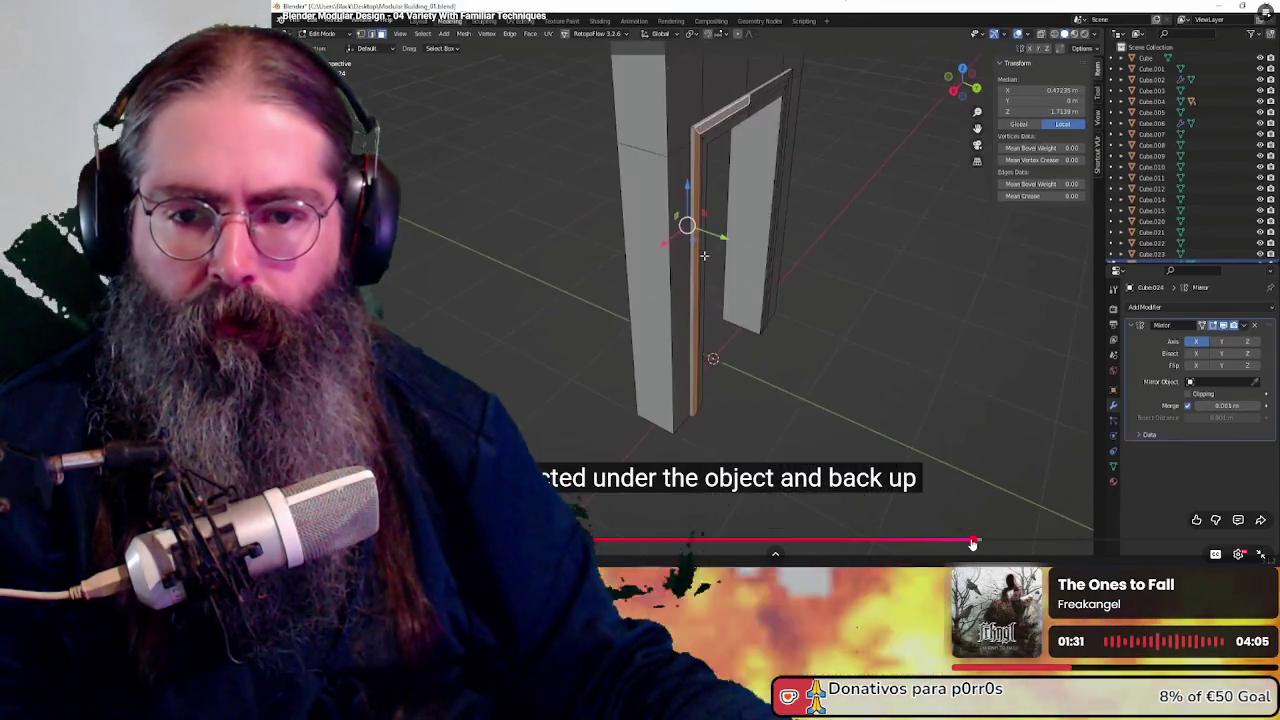
{"action": "left_click", "coordinate": [951, 542]}
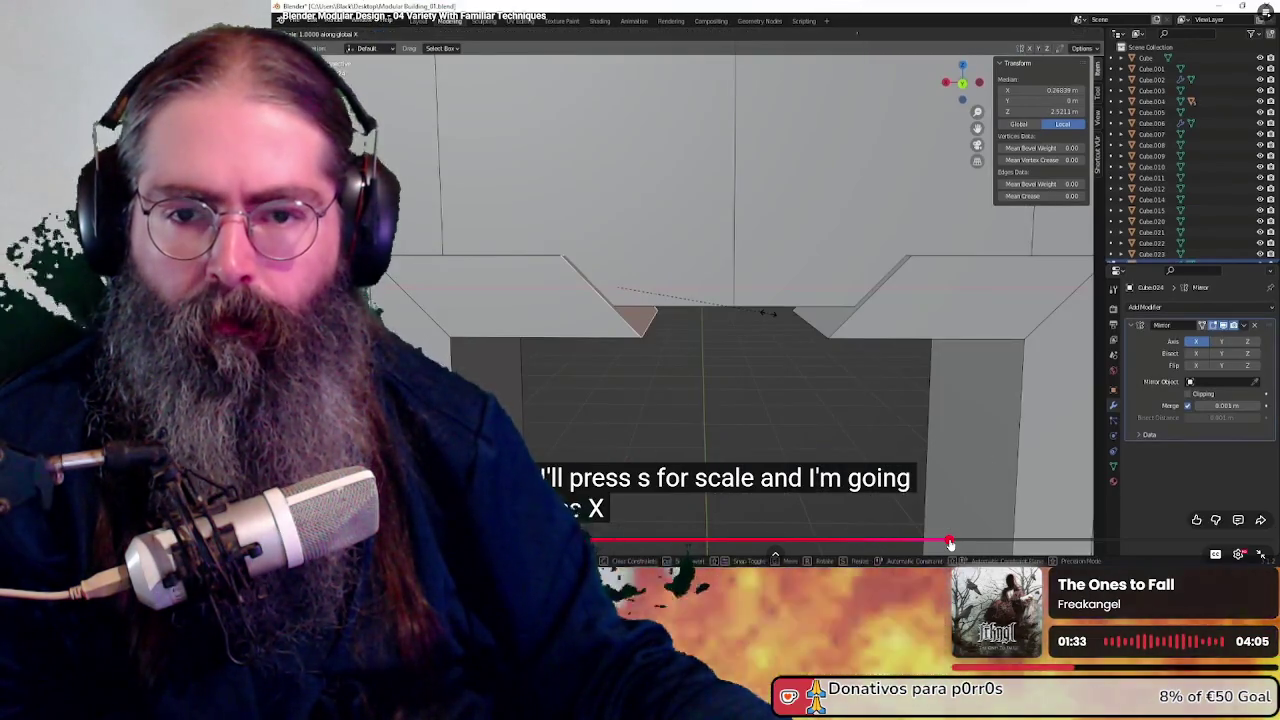
{"action": "left_click", "coordinate": [938, 542]}
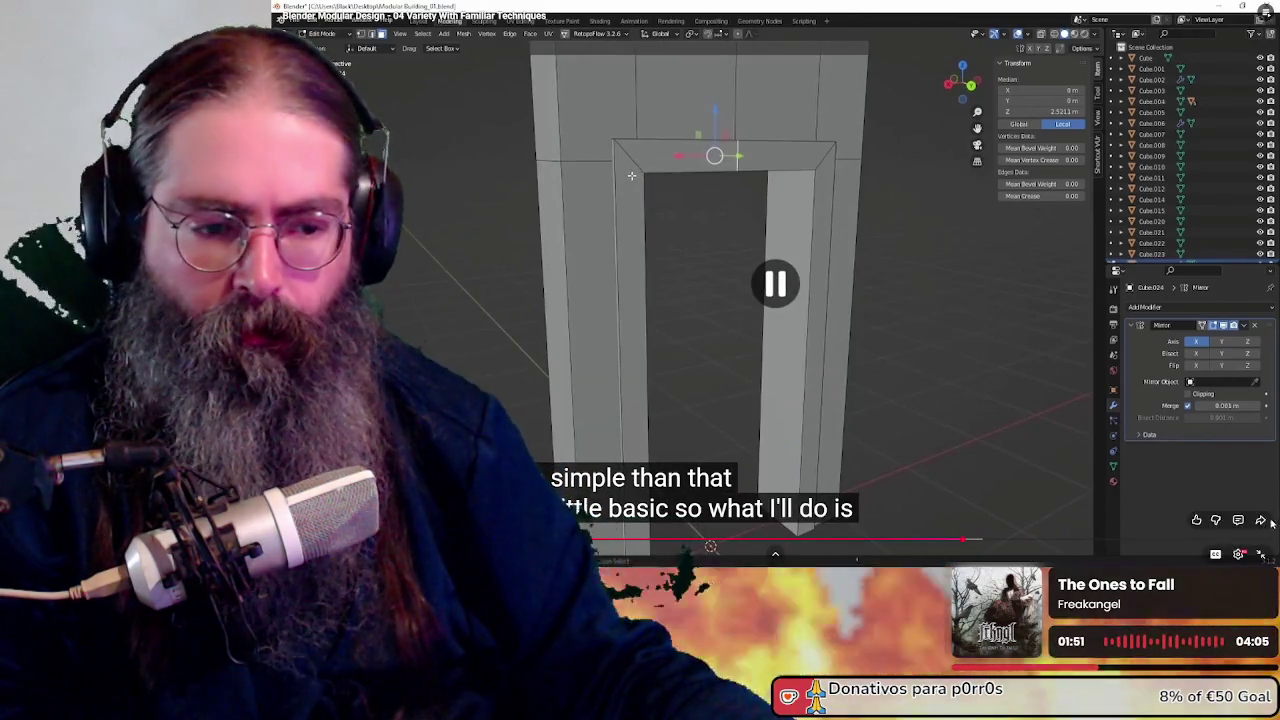
{"action": "left_click", "coordinate": [1261, 554]}
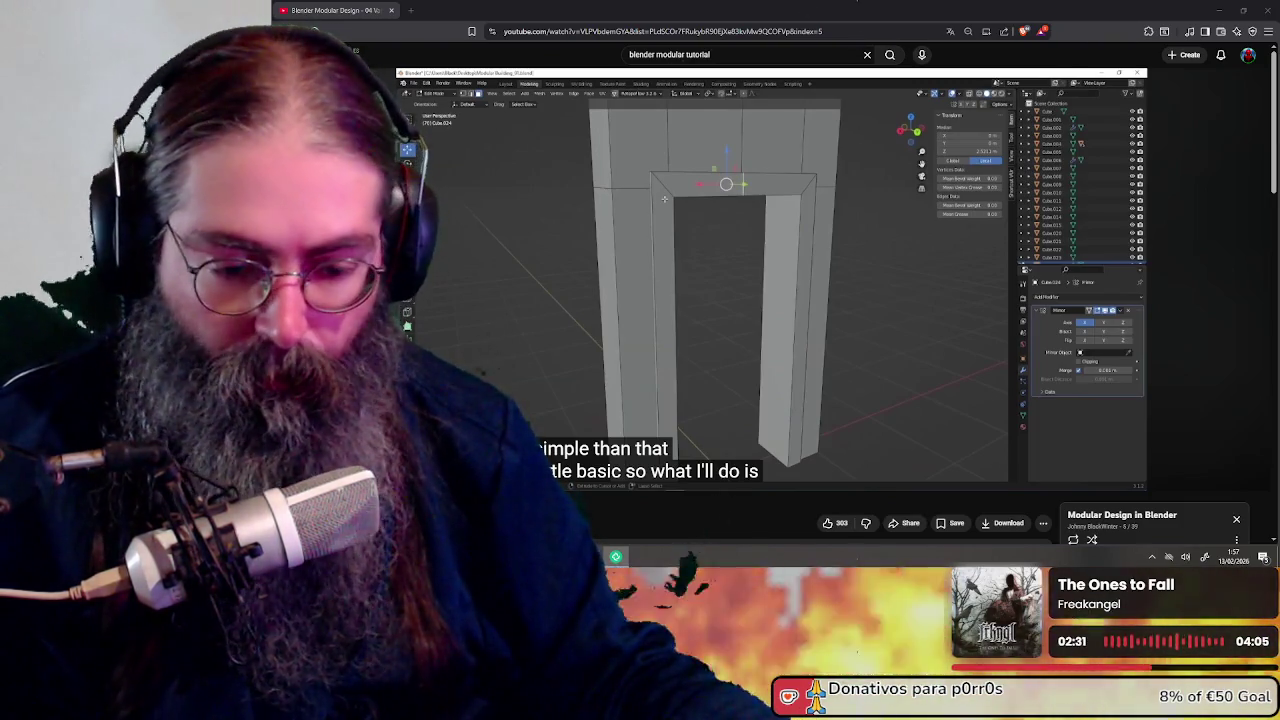
Start and cancel a screen capture of the tutorial frame, then switch back to Blender
{"action": "key", "text": "super+shift+s"}
{"action": "left_click", "coordinate": [826, 12]}
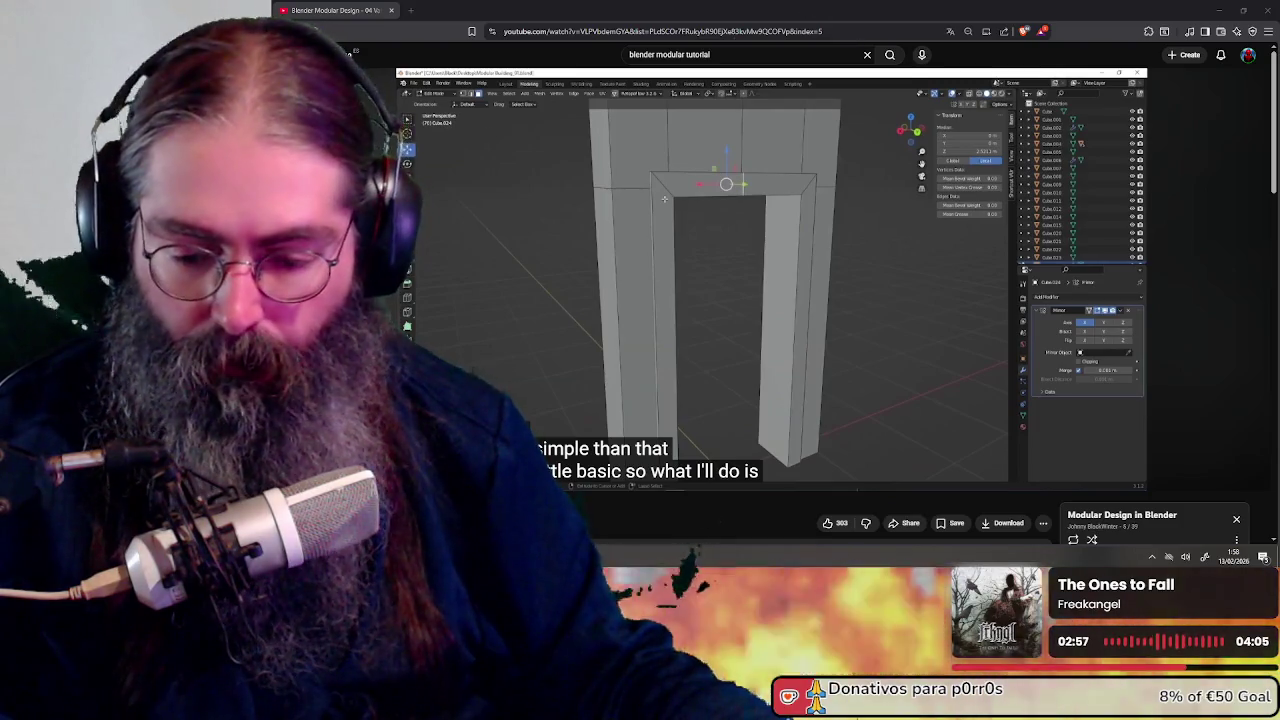
{"action": "key", "text": "alt+Tab"}
{"action": "key", "text": "alt+Tab"}
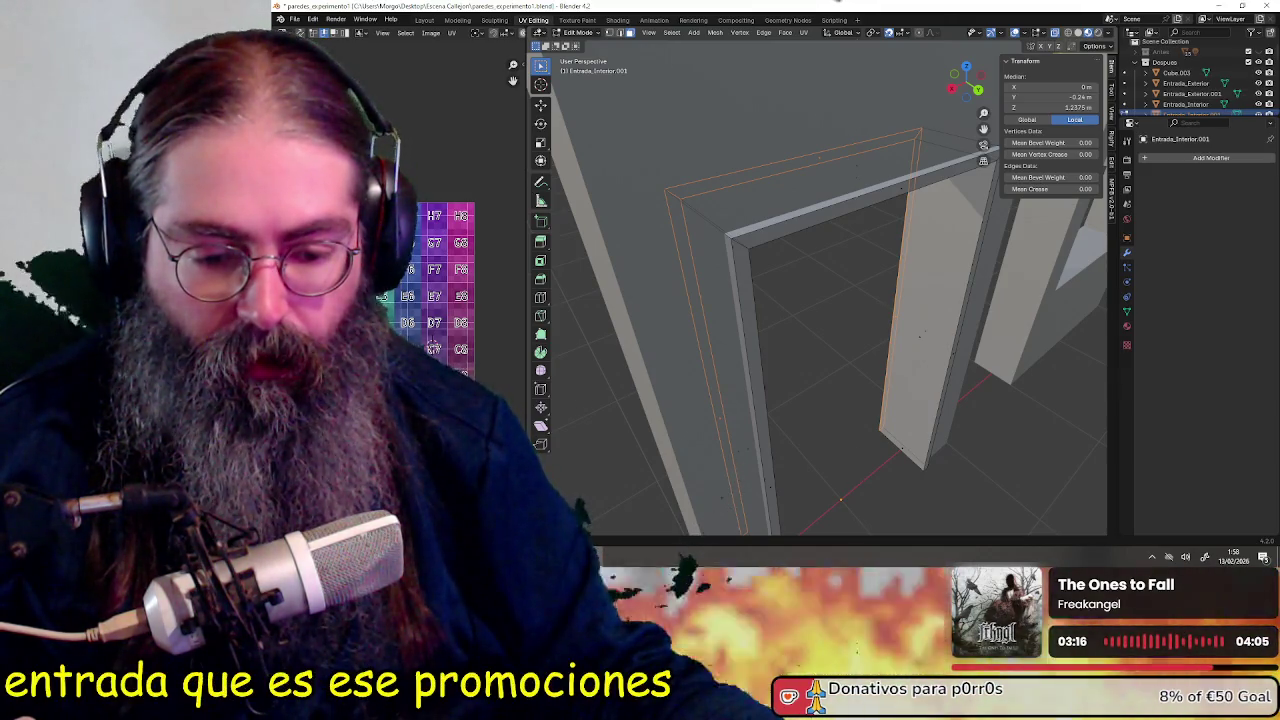
{"action": "key", "text": "alt+Tab"}
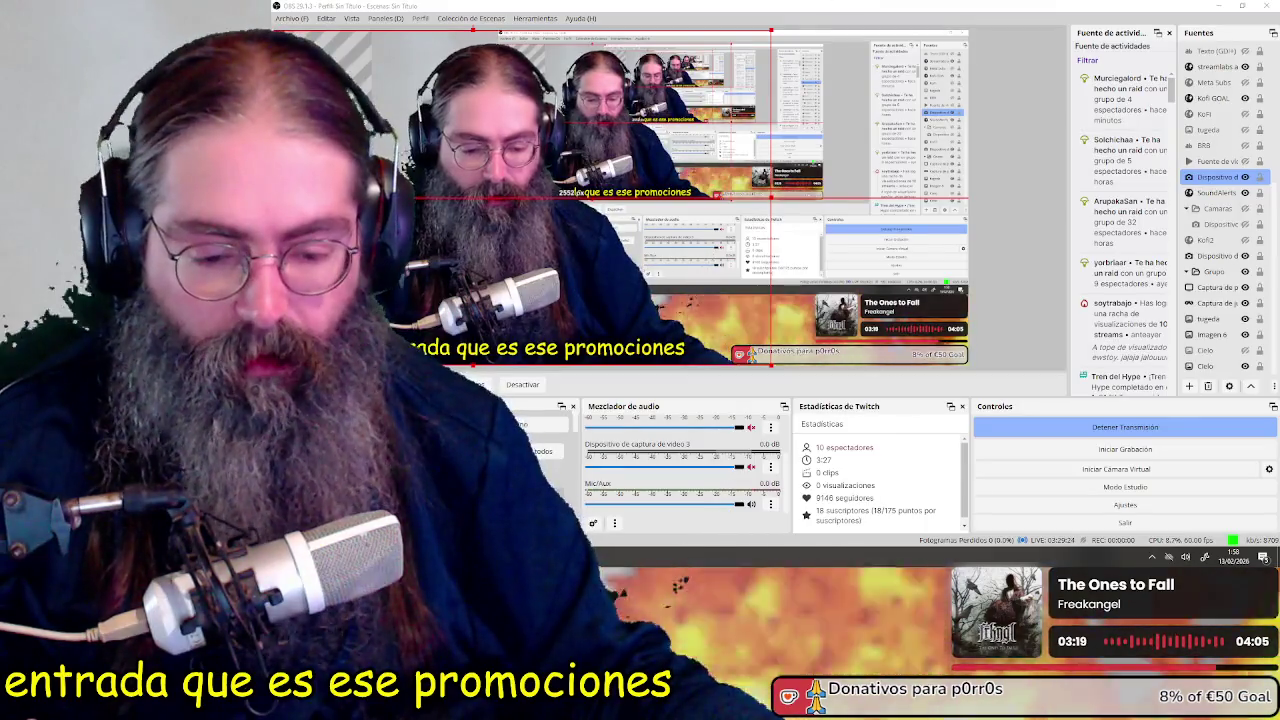
{"action": "key", "text": "alt+Tab"}
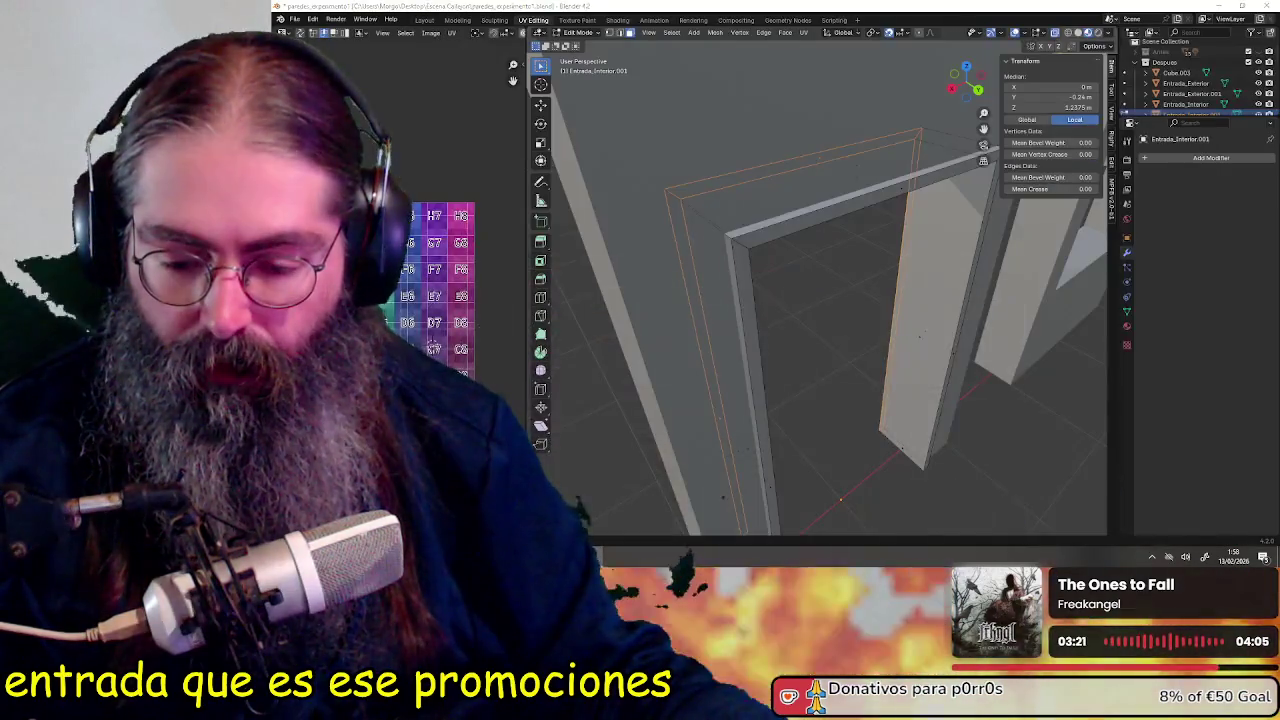
{"action": "key", "text": "alt+Tab"}
{"action": "key", "text": "alt+Tab"}
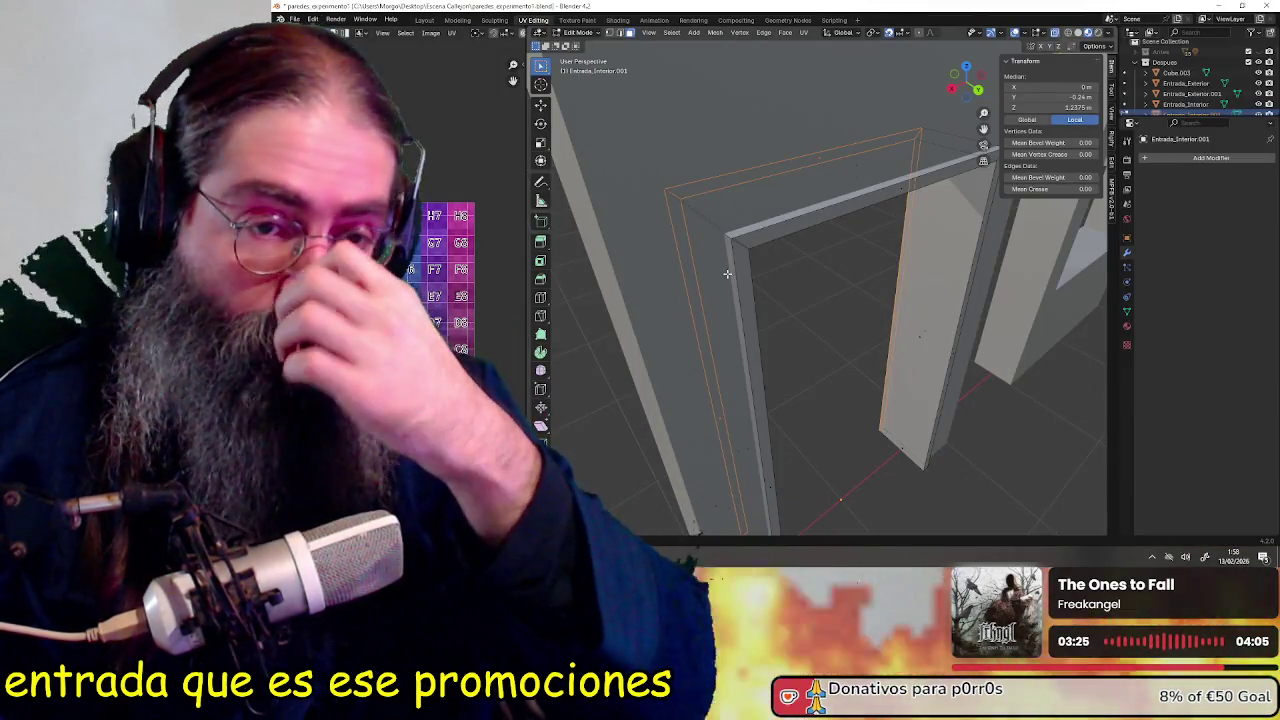
{"action": "middle_click_drag", "start_coordinate": [727, 273], "coordinate": [835, 389]}
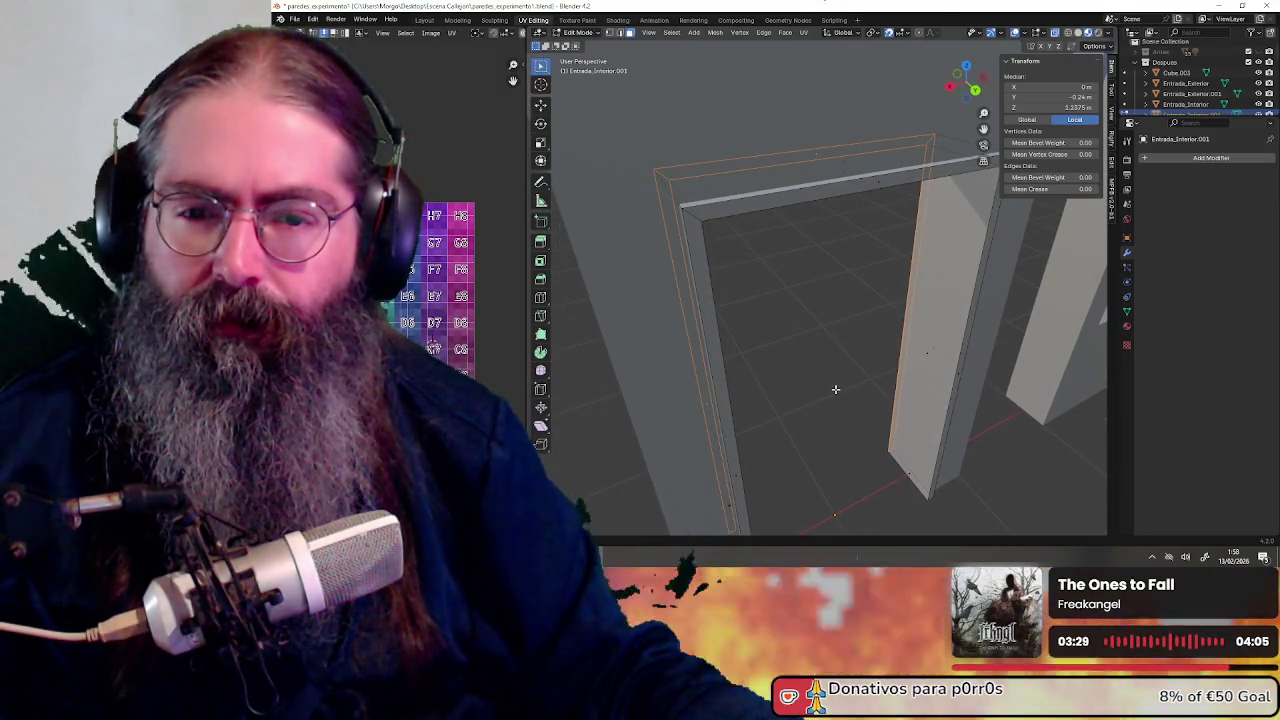
{"action": "mouse_move", "coordinate": [867, 466]}
{"action": "middle_mouse_down"}
{"action": "mouse_move", "coordinate": [829, 277]}
{"action": "mouse_move", "coordinate": [832, 380]}
{"action": "mouse_move", "coordinate": [929, 374]}
{"action": "mouse_move", "coordinate": [890, 398]}
{"action": "mouse_move", "coordinate": [903, 423]}
{"action": "mouse_move", "coordinate": [782, 390]}
{"action": "middle_mouse_up"}
{"action": "scroll", "coordinate": [832, 380], "scroll_direction": "down", "scroll_amount": 2}
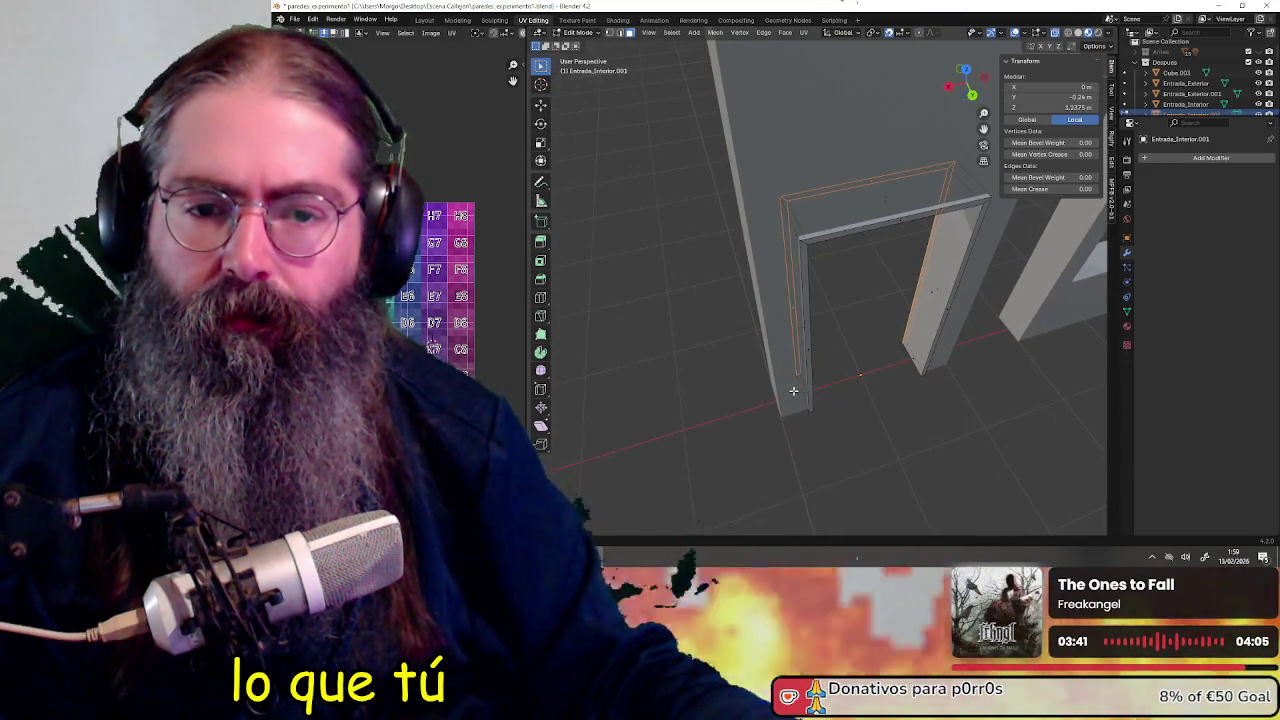
{"action": "scroll", "coordinate": [798, 391], "scroll_direction": "up", "scroll_amount": 3}
{"action": "mouse_move", "coordinate": [863, 409]}
{"action": "middle_mouse_down"}
{"action": "mouse_move", "coordinate": [846, 400]}
{"action": "mouse_move", "coordinate": [874, 423]}
{"action": "mouse_move", "coordinate": [928, 382]}
{"action": "mouse_move", "coordinate": [774, 351]}
{"action": "mouse_move", "coordinate": [829, 383]}
{"action": "mouse_move", "coordinate": [809, 363]}
{"action": "mouse_move", "coordinate": [848, 369]}
{"action": "mouse_move", "coordinate": [829, 266]}
{"action": "mouse_move", "coordinate": [780, 200]}
{"action": "middle_mouse_up"}
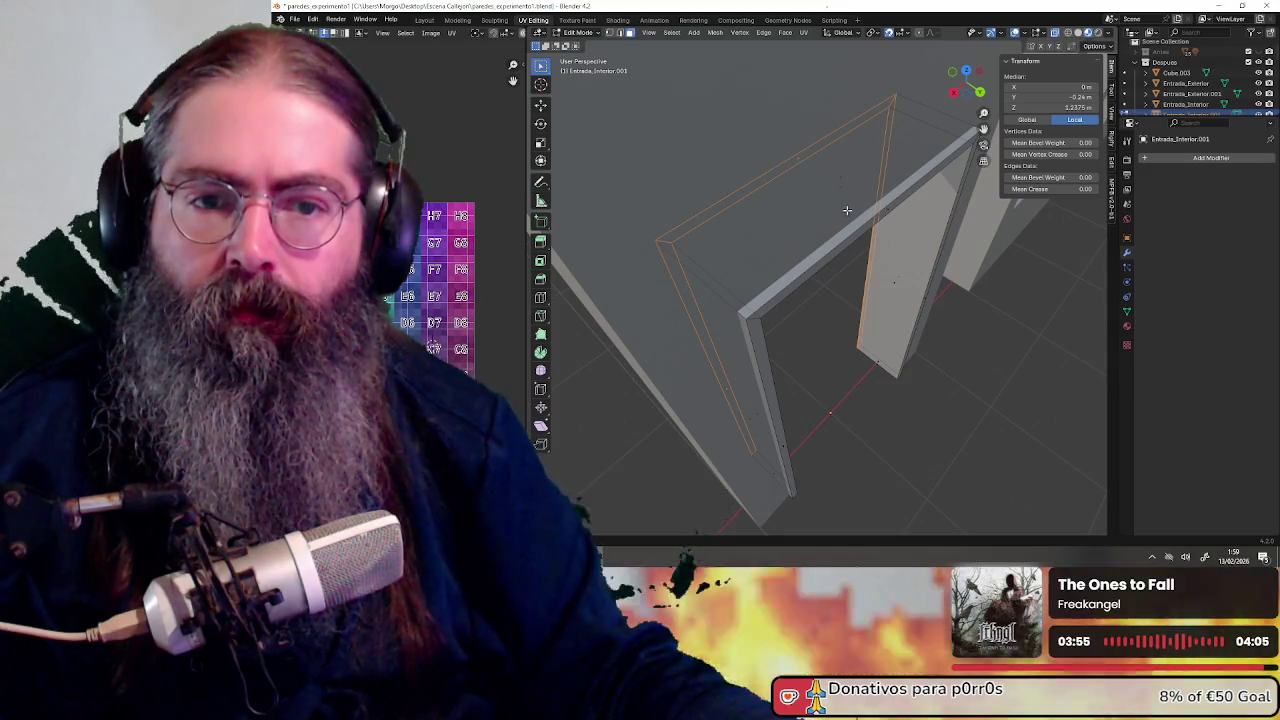
{"action": "left_click", "coordinate": [833, 170], "text": "alt"}
Select the lintel's top edge loop and view the doorway in Back Orthographic
{"action": "left_click", "coordinate": [830, 175], "text": "alt+shift"}
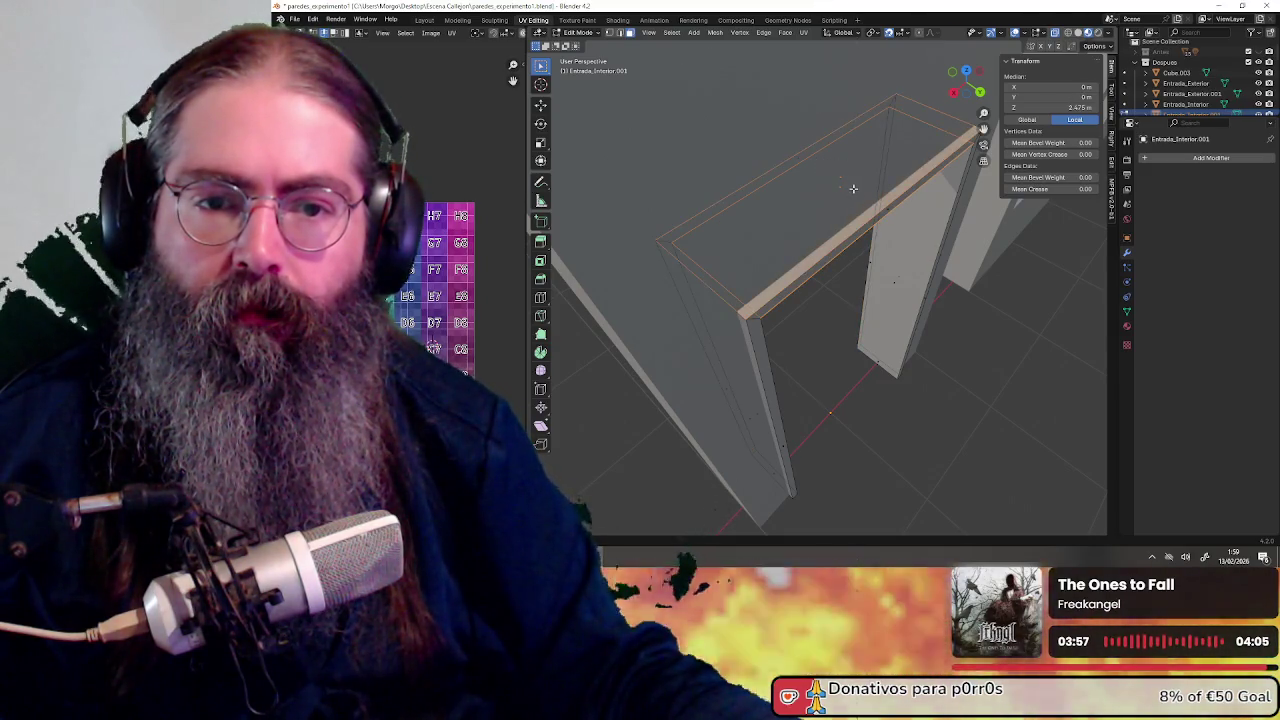
{"action": "key", "text": "KP_Decimal"}
{"action": "left_click", "coordinate": [829, 143], "text": "alt"}
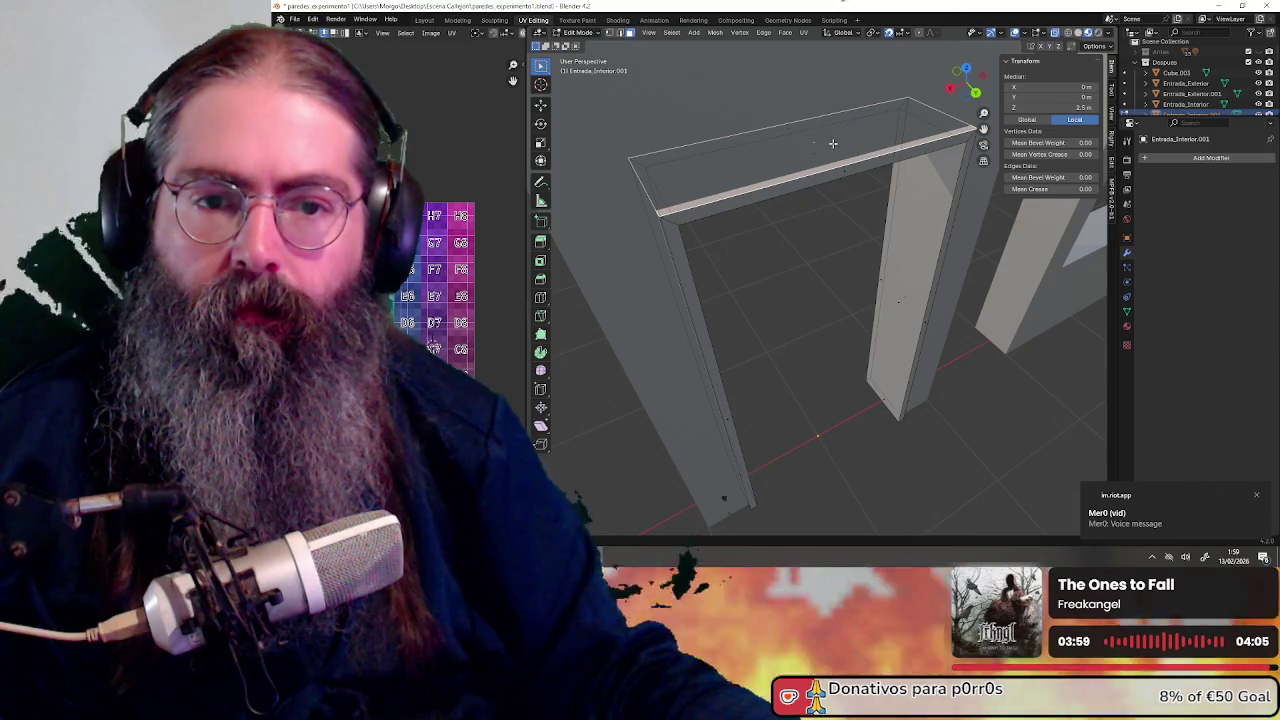
{"action": "middle_click_drag", "start_coordinate": [843, 210], "coordinate": [966, 82]}
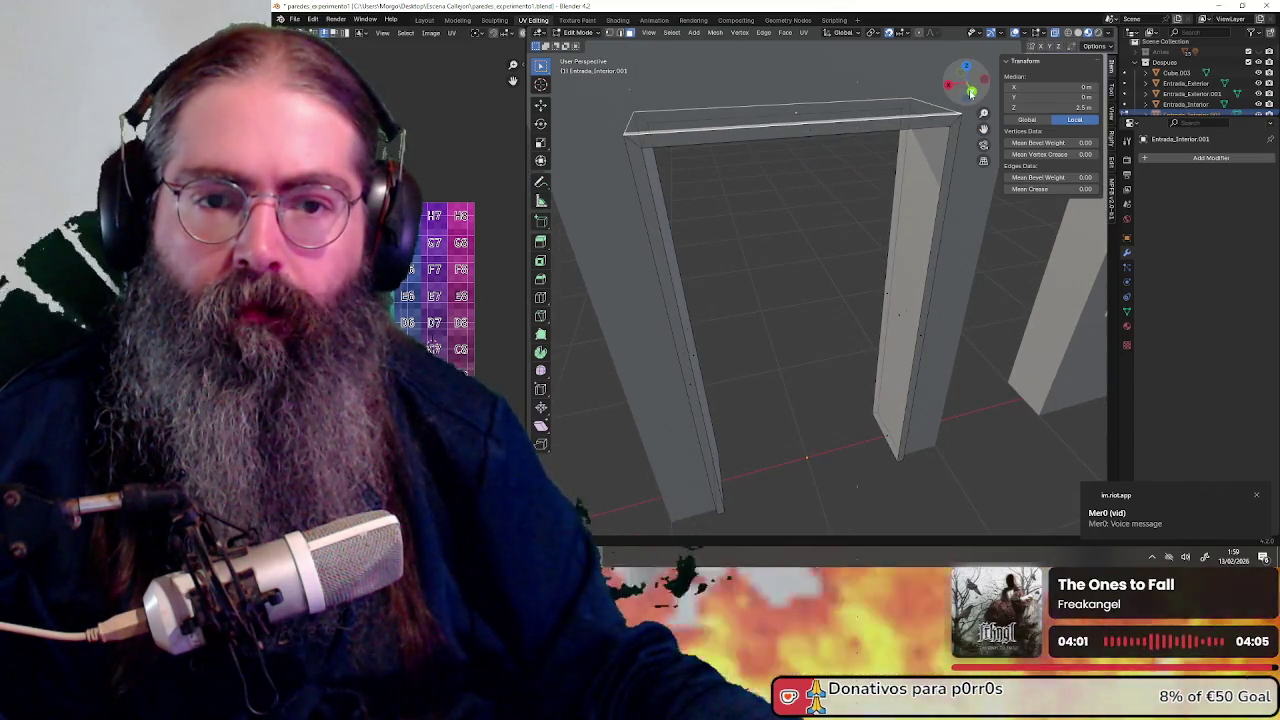
{"action": "left_click", "coordinate": [970, 92]}
{"action": "scroll", "coordinate": [777, 154], "scroll_direction": "up", "scroll_amount": 6}
{"action": "scroll", "coordinate": [829, 274], "scroll_direction": "down", "scroll_amount": 4}
{"action": "scroll", "coordinate": [800, 259], "scroll_direction": "up", "scroll_amount": 1}
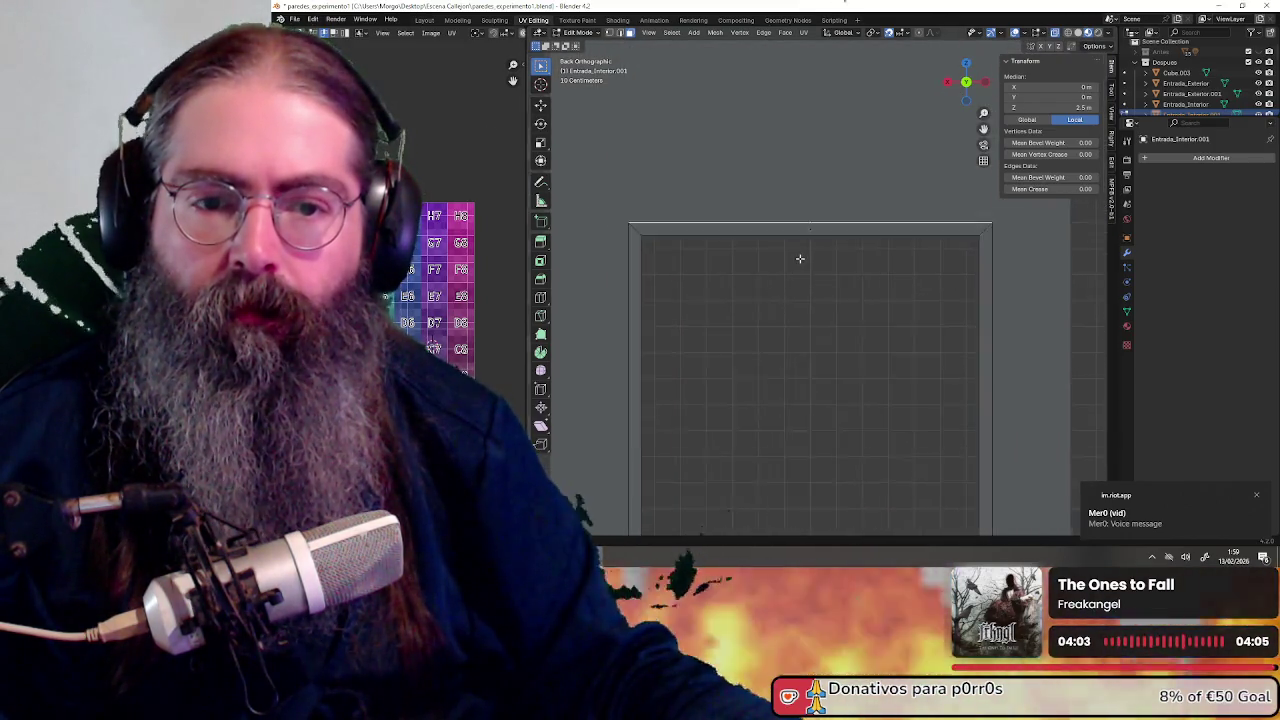
{"action": "scroll", "coordinate": [805, 258], "scroll_direction": "up", "scroll_amount": 2}
Raise the lintel's top edge 0.05 m along Z so its median Z is 2.55 m
{"action": "key", "text": "g"}
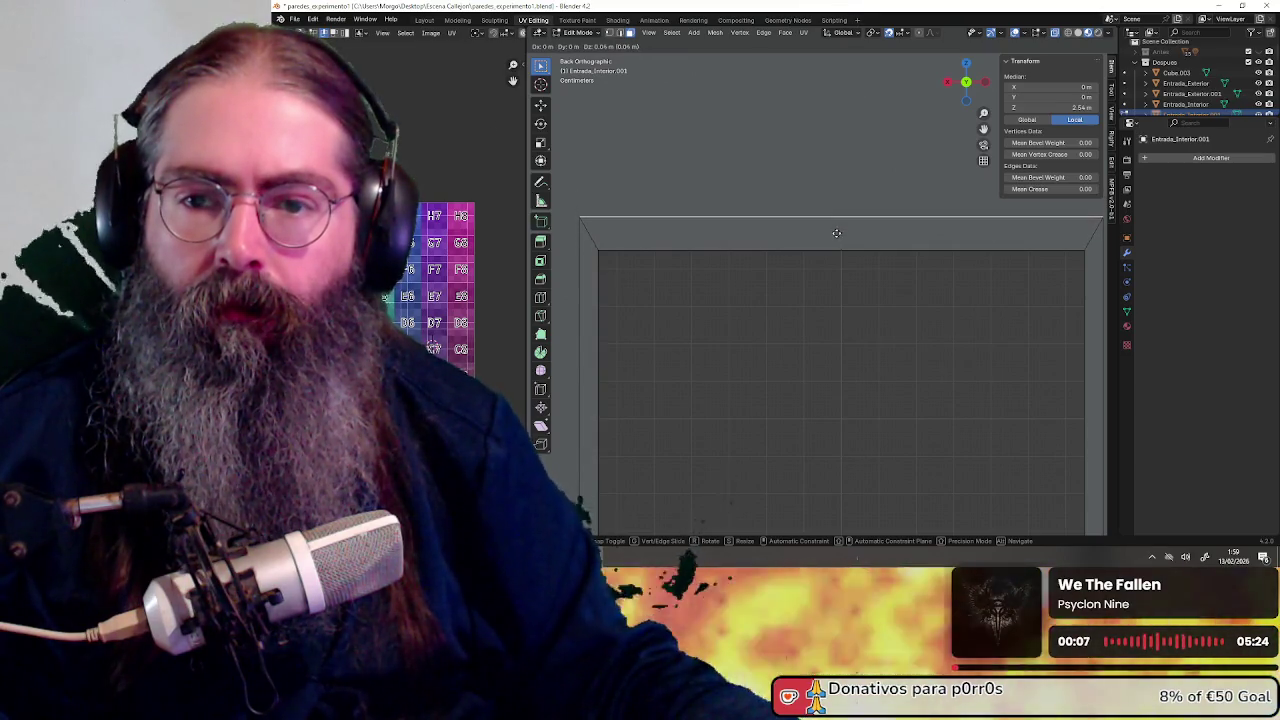
{"action": "key", "text": "z"}
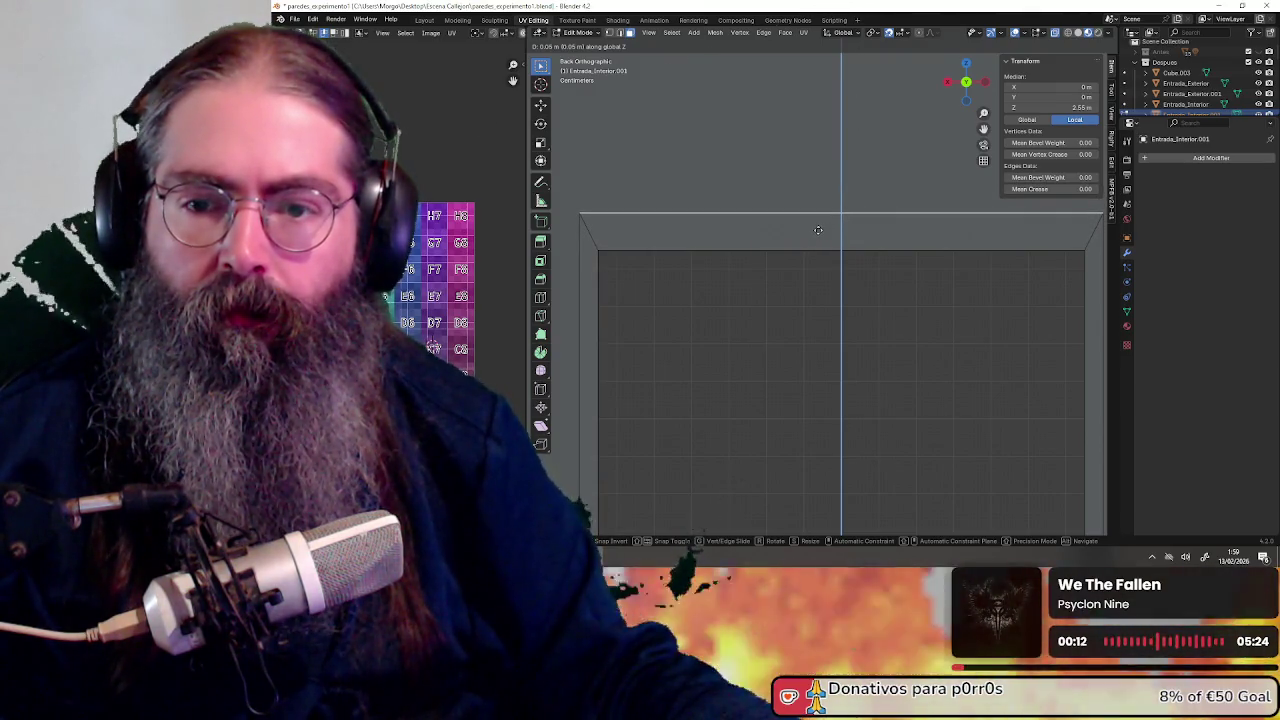
{"action": "left_click", "coordinate": [818, 230]}
{"action": "middle_click_drag", "start_coordinate": [820, 229], "coordinate": [869, 238]}
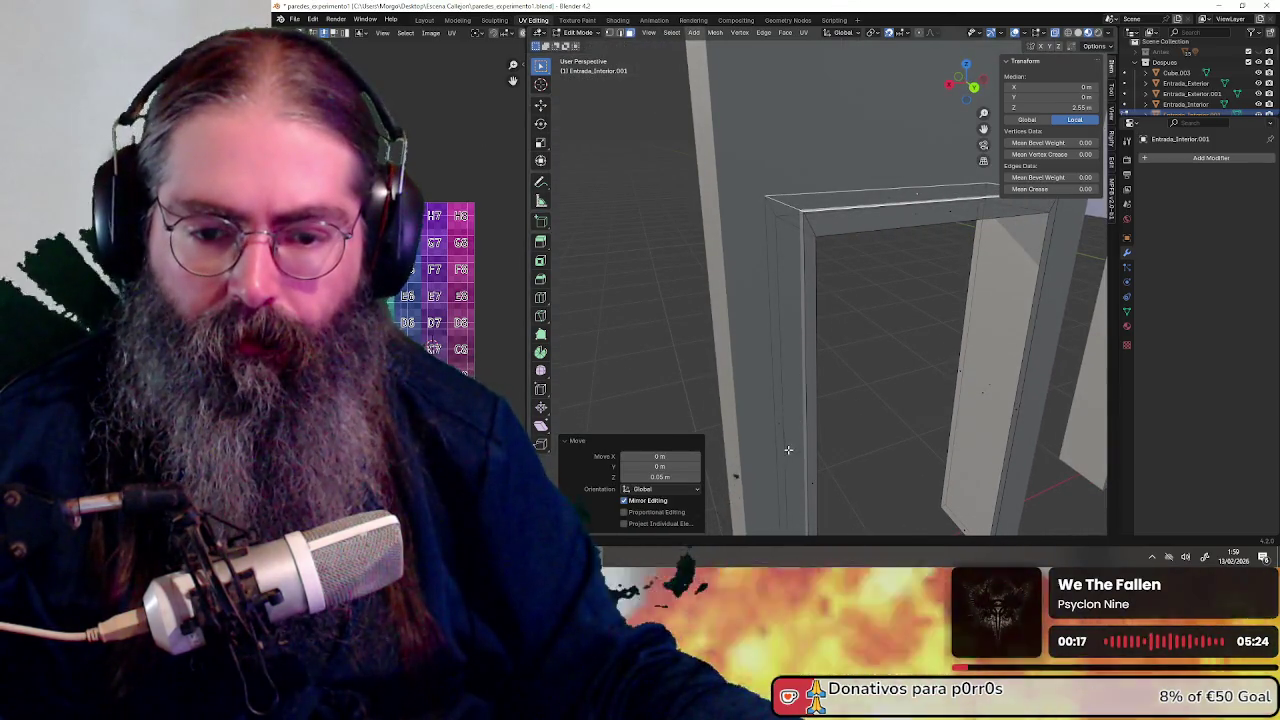
Shift the frame's left vertical edge 0.05 m along X, bringing its median X to 0.75 m
{"action": "left_click", "coordinate": [800, 446]}
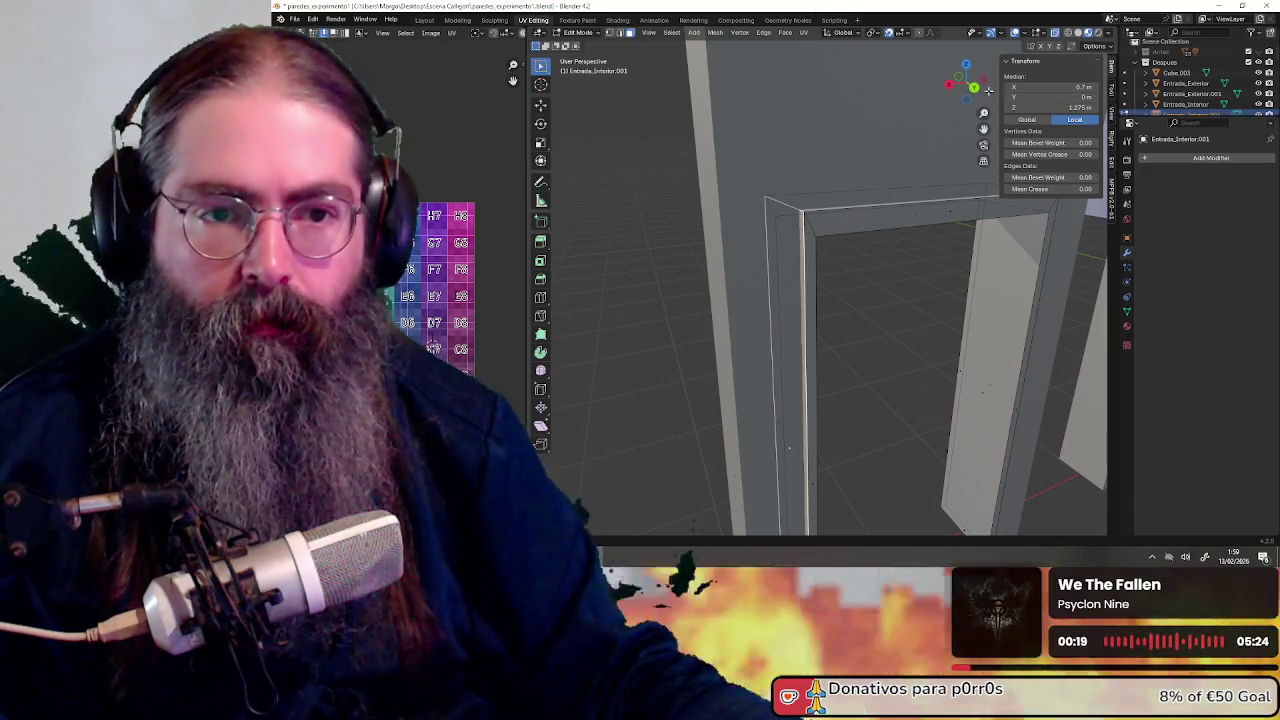
{"action": "left_click", "coordinate": [973, 87]}
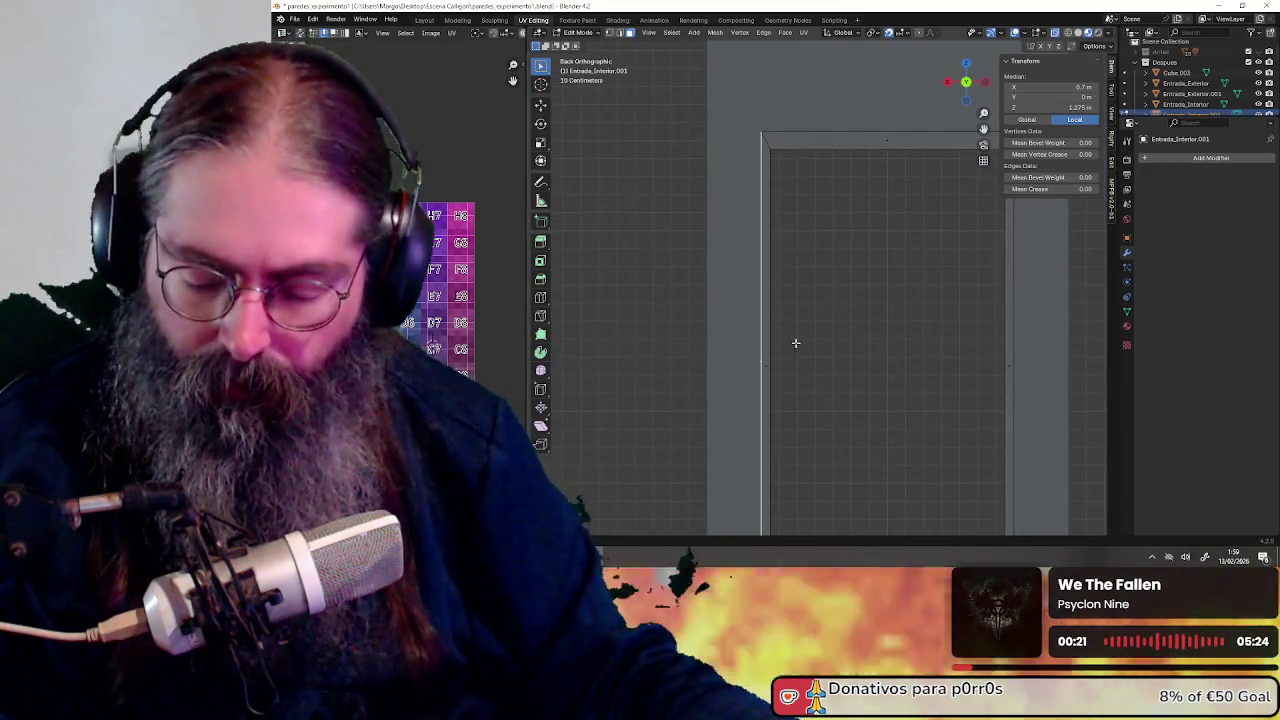
{"action": "key", "text": "g"}
{"action": "key", "text": "x"}
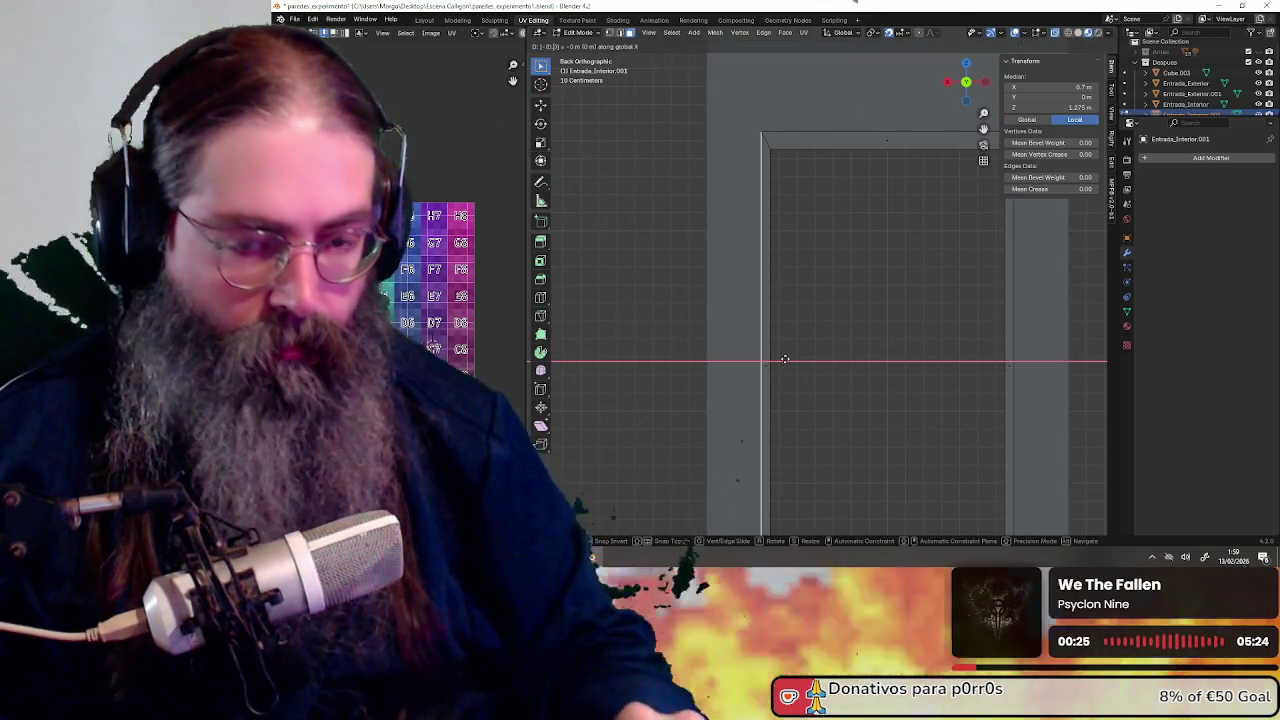
{"action": "type", "text": "-0.05"}
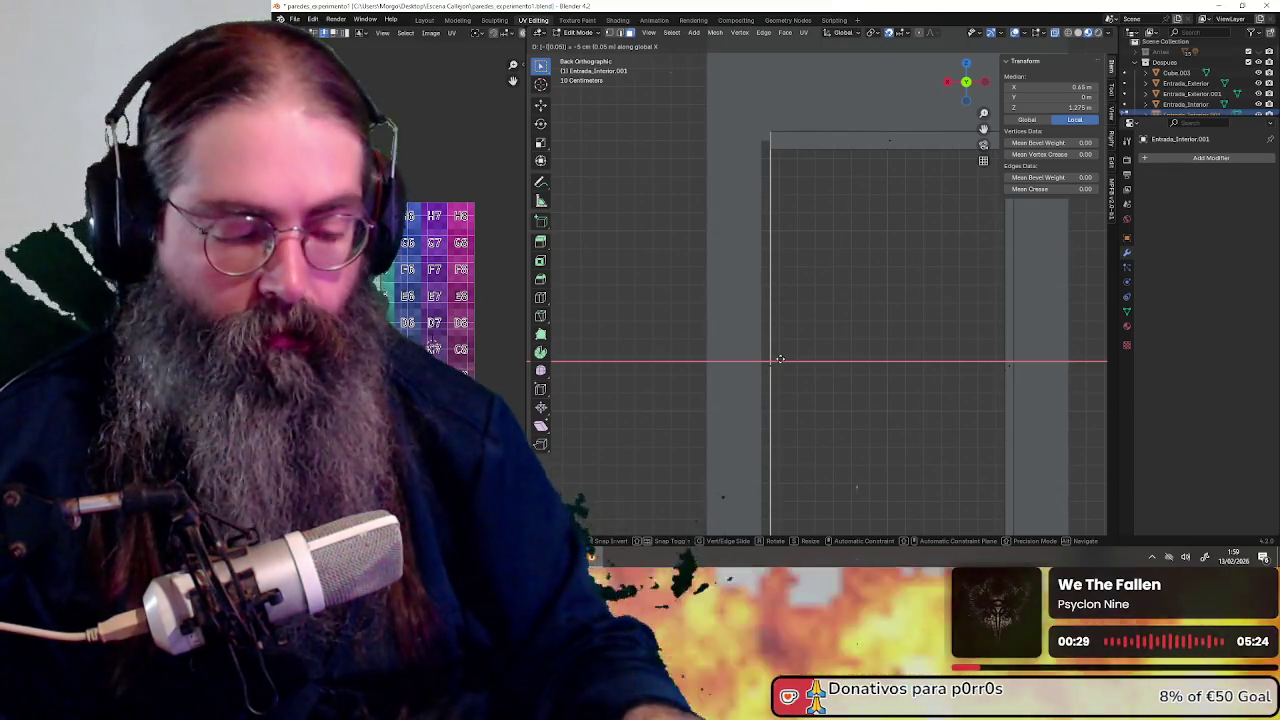
{"action": "key", "text": "Escape"}
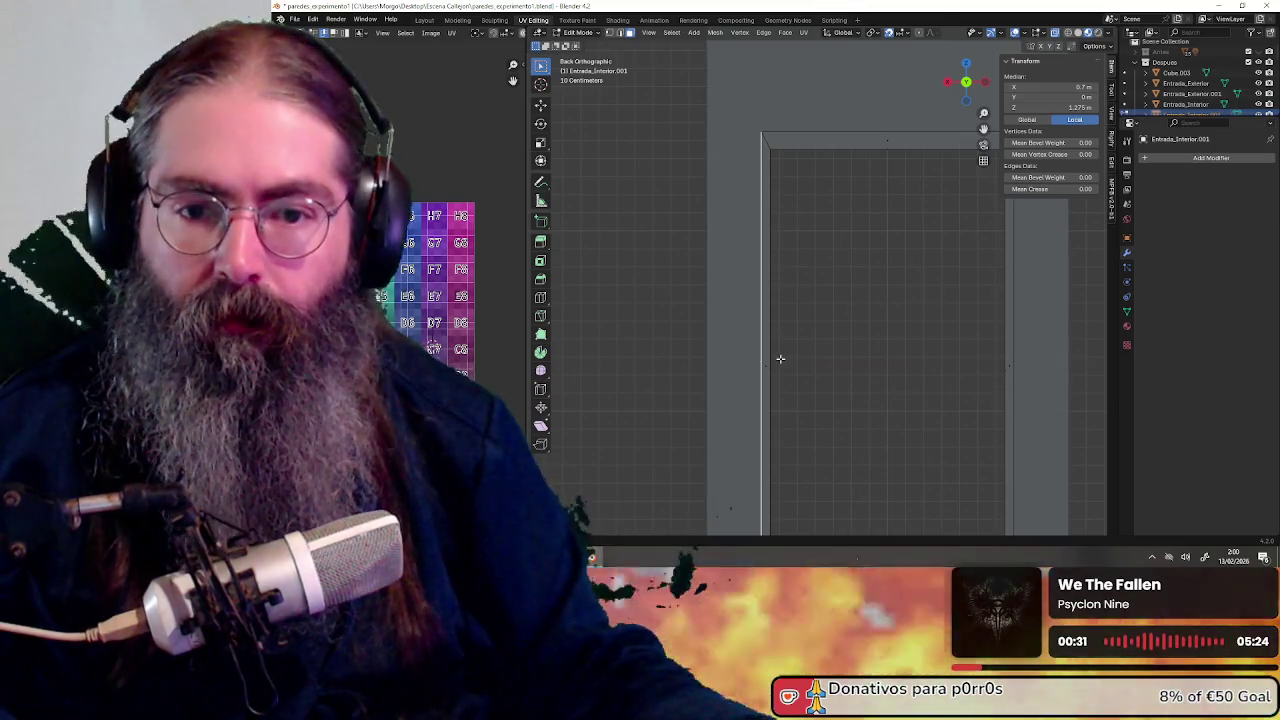
{"action": "key", "text": "g"}
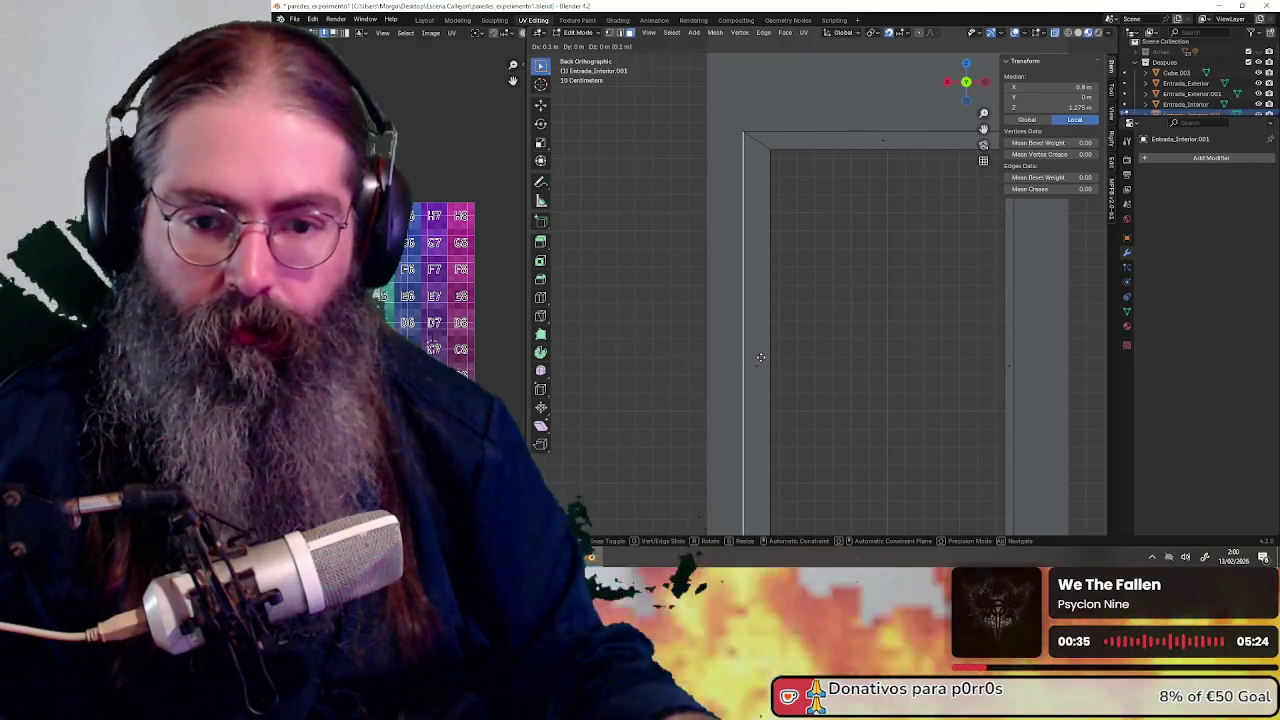
{"action": "type", "text": "x0-.05"}
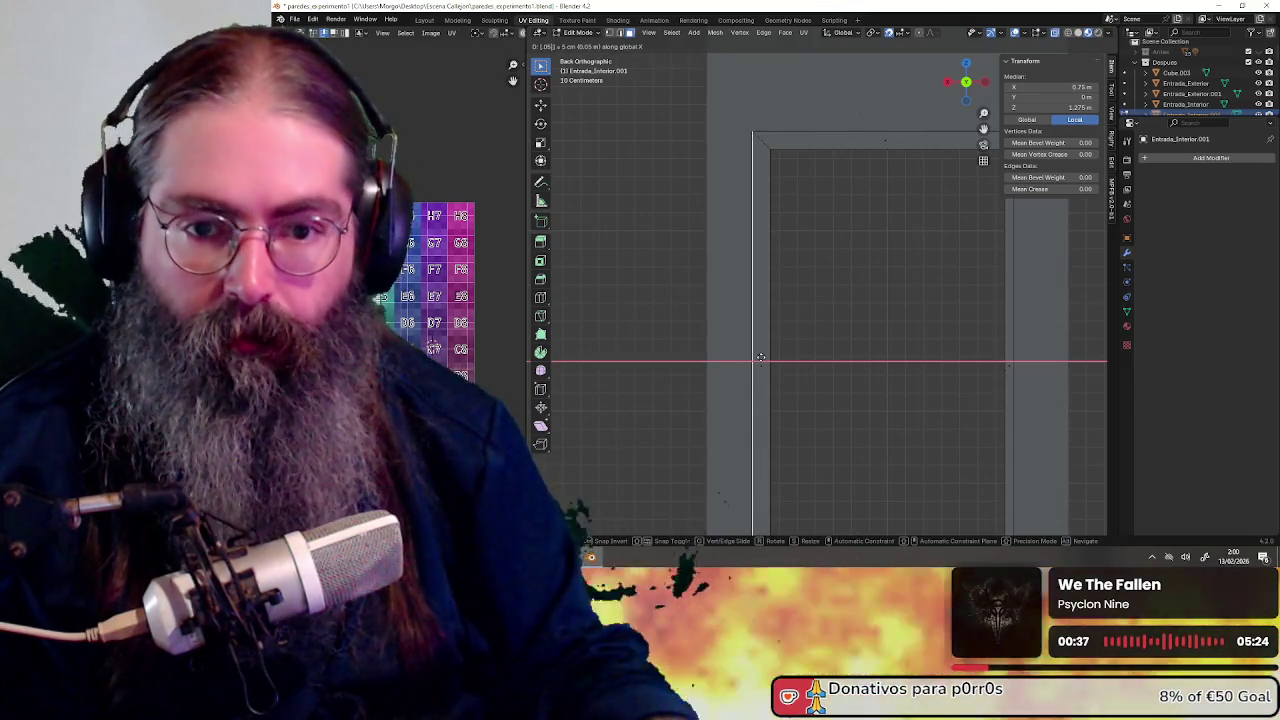
{"action": "key", "text": "Return"}
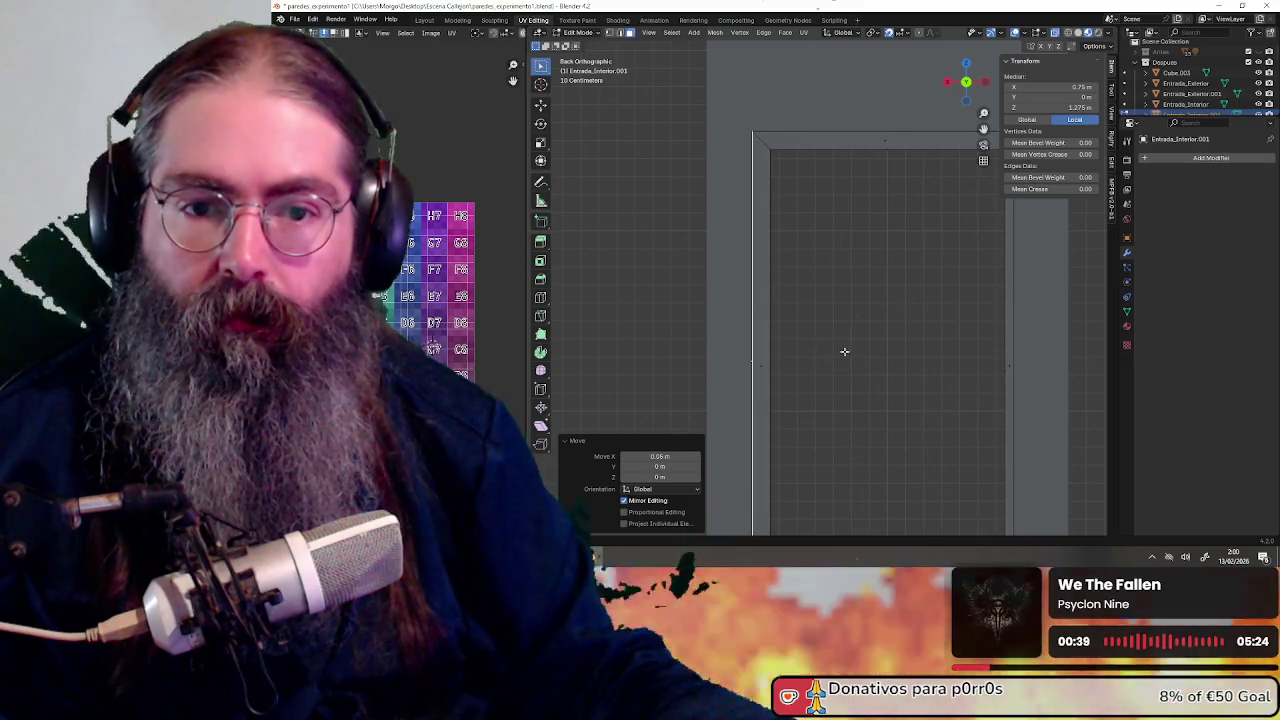
{"action": "middle_click_drag", "start_coordinate": [922, 349], "coordinate": [827, 327], "text": "shift"}
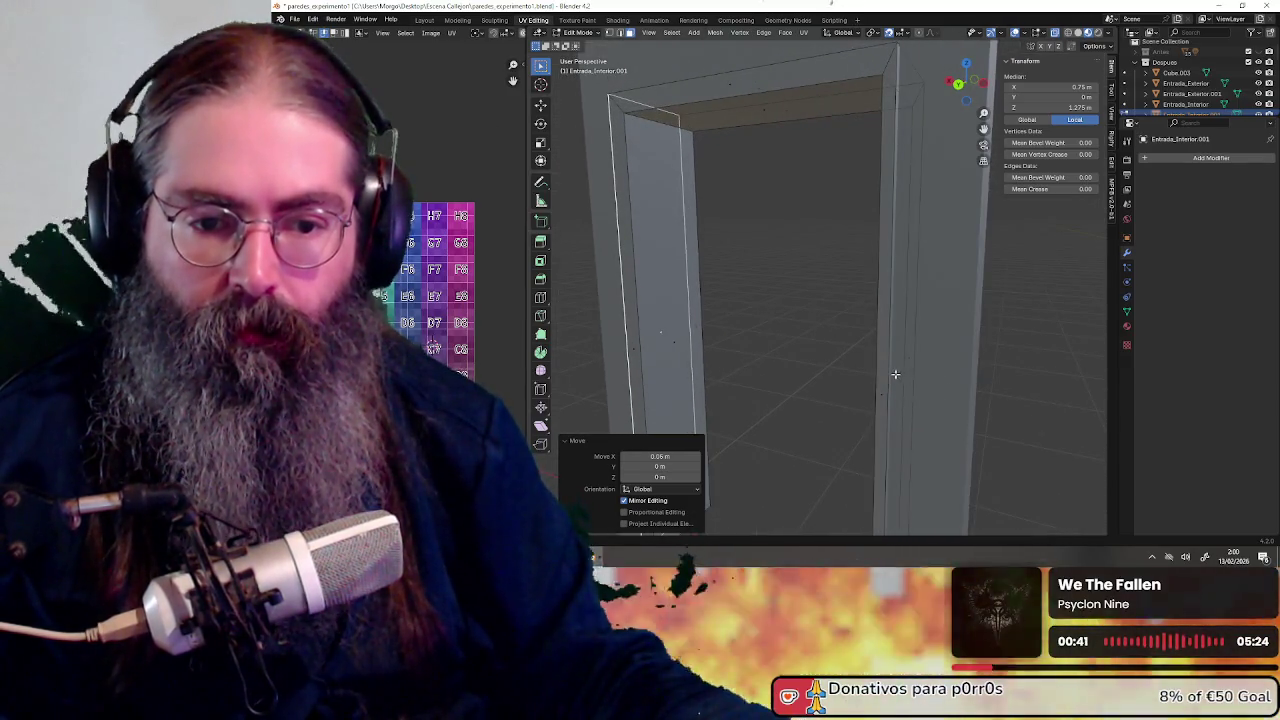